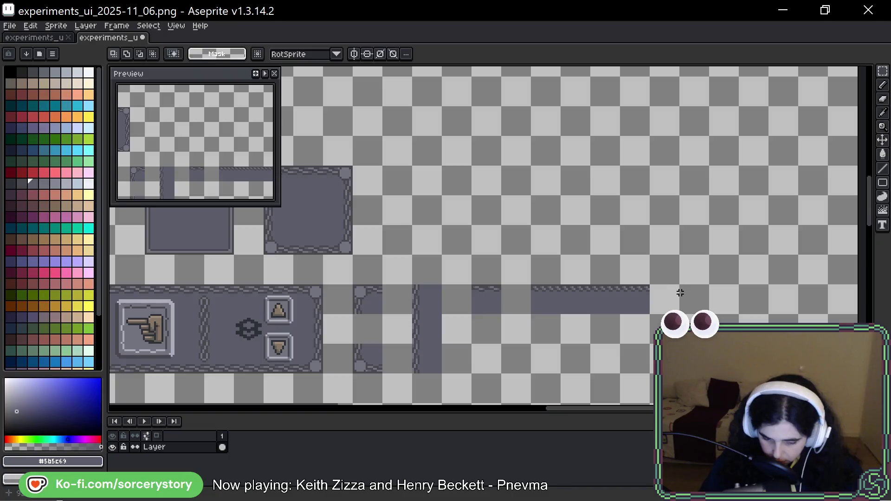
Shift the right bar section one cell to the right and deselect
{"action": "left_click_drag", "start_coordinate": [656, 288], "coordinate": [570, 261]}
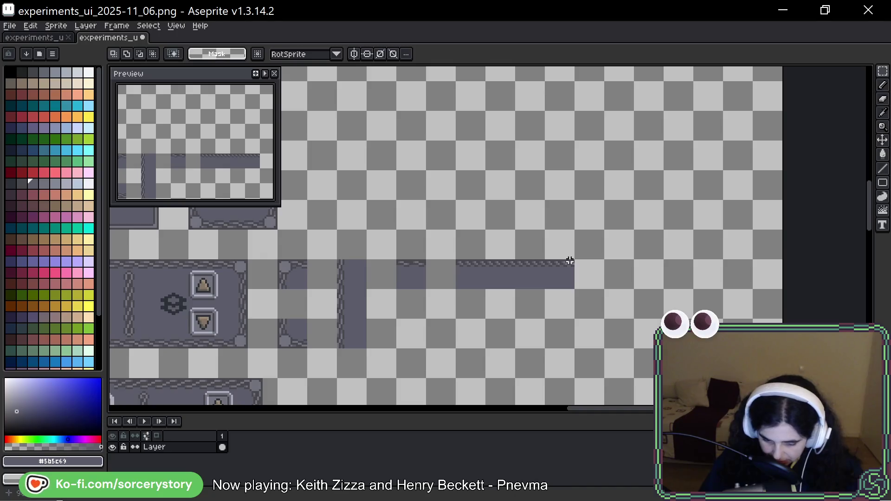
{"action": "scroll", "coordinate": [564, 281], "scroll_direction": "up", "scroll_amount": 4}
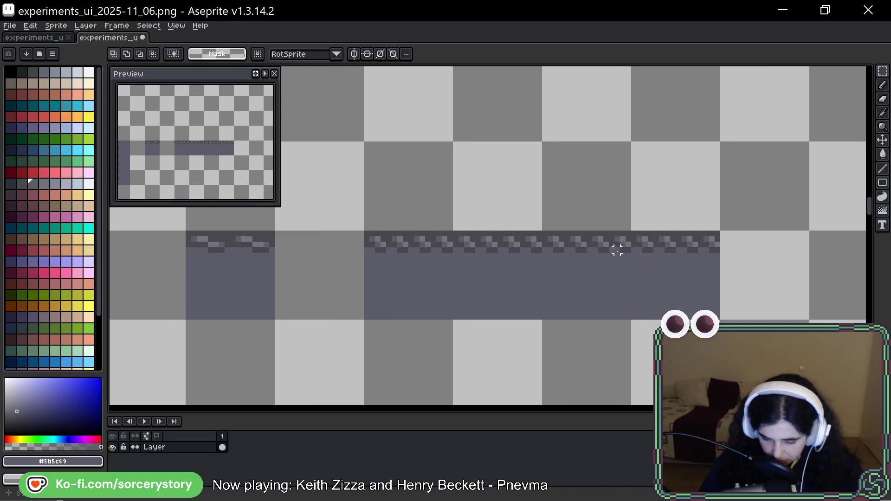
{"action": "key", "text": "Return"}
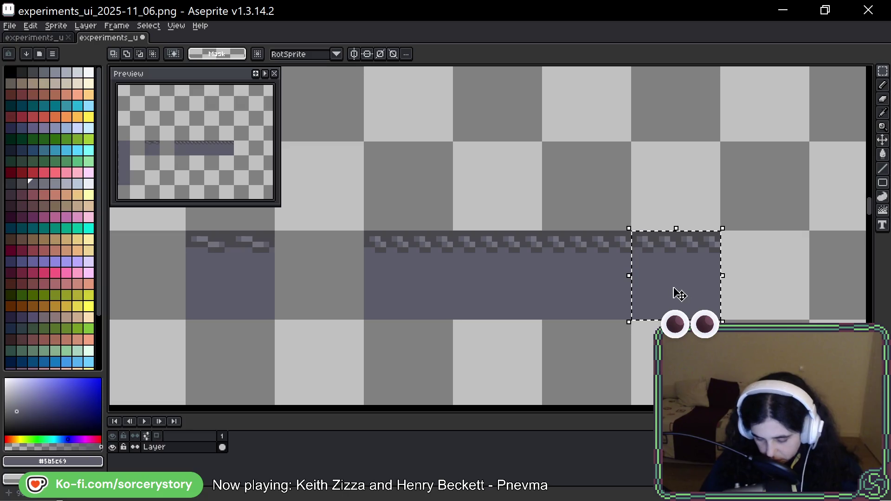
{"action": "key", "text": "ctrl+d"}
{"action": "key", "text": "ctrl+z"}
{"action": "left_click_drag", "start_coordinate": [638, 271], "coordinate": [654, 271]}
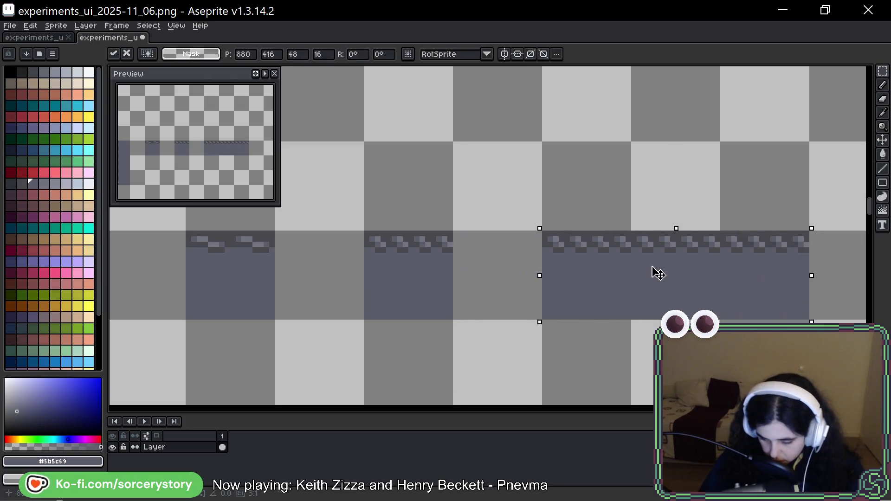
{"action": "key", "text": "Return"}
{"action": "key", "text": "ctrl+d"}
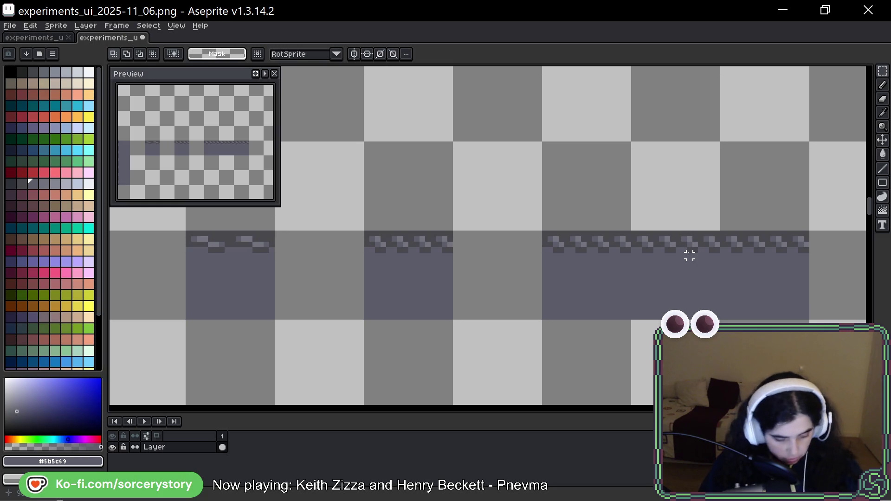
Copy one 16×16 bar cell and place it directly below the bar
{"action": "key", "text": "b"}
{"action": "left_click", "coordinate": [883, 71]}
{"action": "left_click_drag", "start_coordinate": [437, 319], "coordinate": [471, 206]}
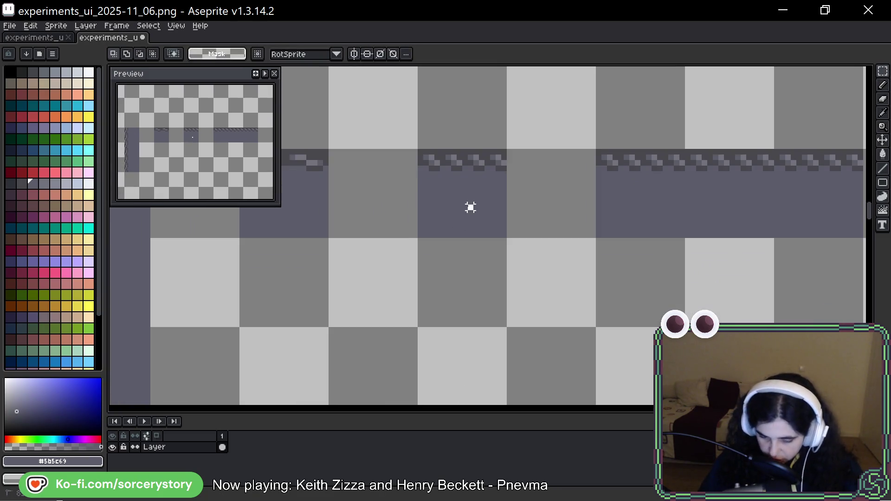
{"action": "mouse_move", "coordinate": [418, 150]}
{"action": "left_mouse_down"}
{"action": "mouse_move", "coordinate": [506, 238]}
{"action": "mouse_move", "coordinate": [469, 295]}
{"action": "left_mouse_up"}
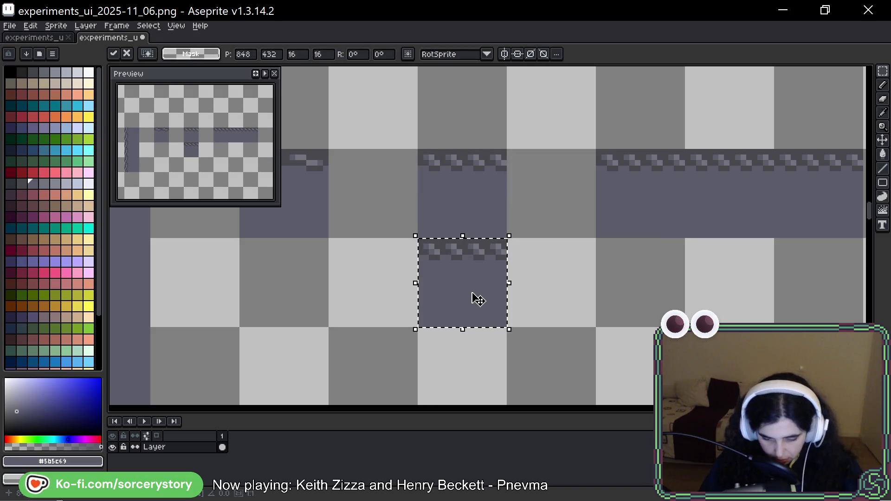
{"action": "left_click_drag", "start_coordinate": [481, 262], "coordinate": [476, 332]}
{"action": "key", "text": "i"}
{"action": "key", "text": "m"}
{"action": "left_click_drag", "start_coordinate": [473, 374], "coordinate": [469, 282]}
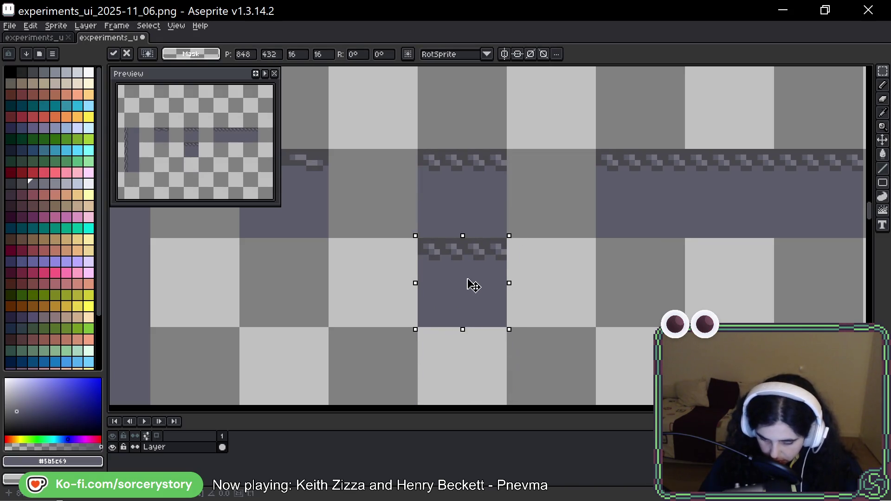
{"action": "scroll", "coordinate": [468, 260], "scroll_direction": "up", "scroll_amount": 3}
{"action": "scroll", "coordinate": [466, 248], "scroll_direction": "up", "scroll_amount": 2}
Paint several chain link pixels with the lighter grey #73737f sampled from the border
{"action": "key", "text": "b"}
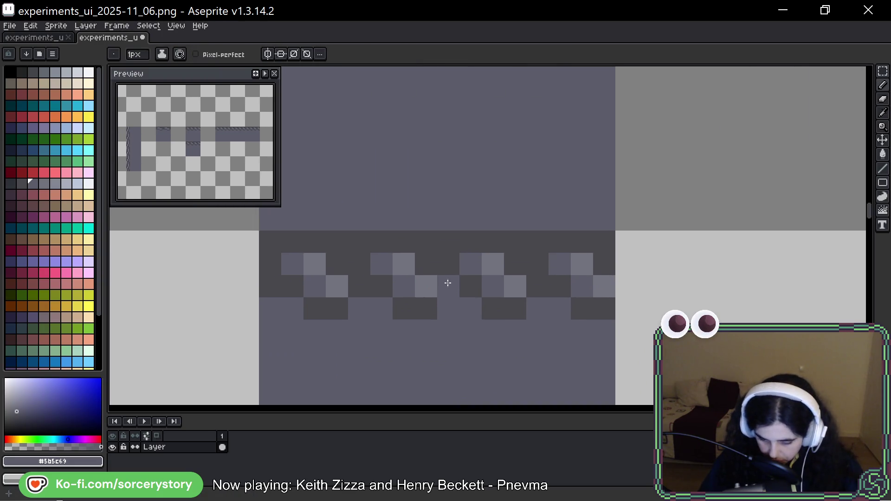
{"action": "left_click", "coordinate": [432, 277], "text": "alt"}
{"action": "left_click", "coordinate": [449, 287]}
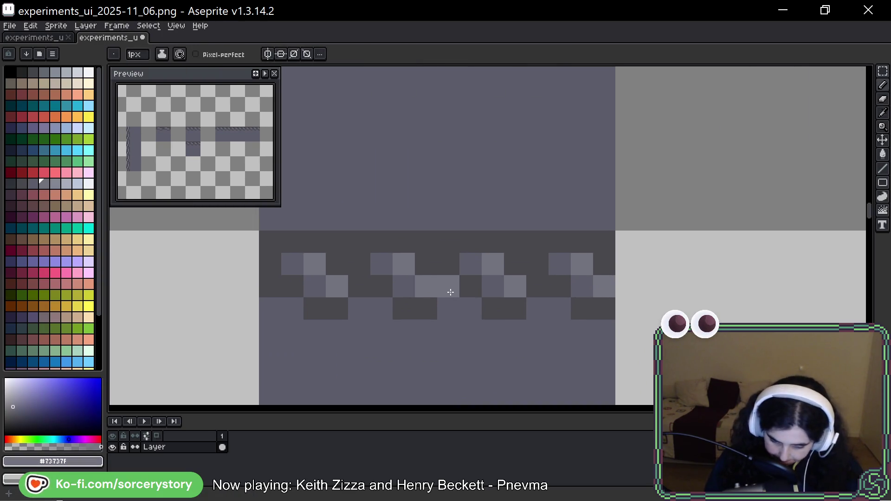
{"action": "left_click", "coordinate": [534, 285]}
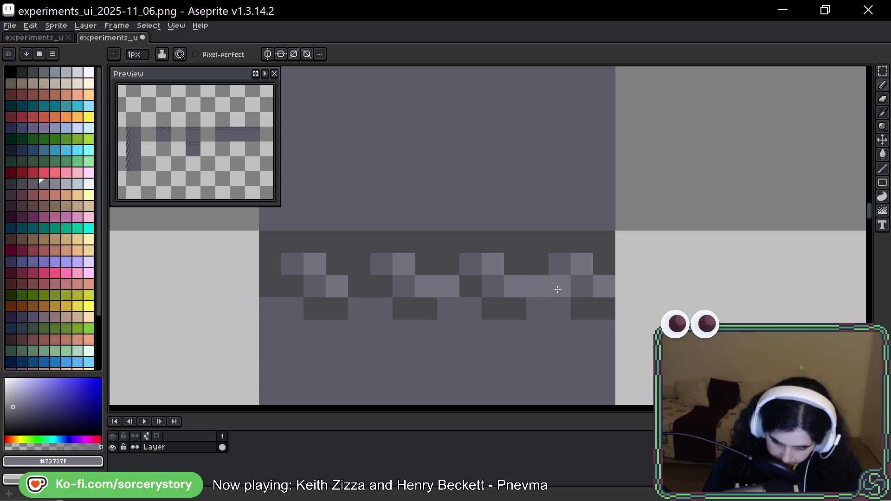
{"action": "left_click", "coordinate": [359, 287]}
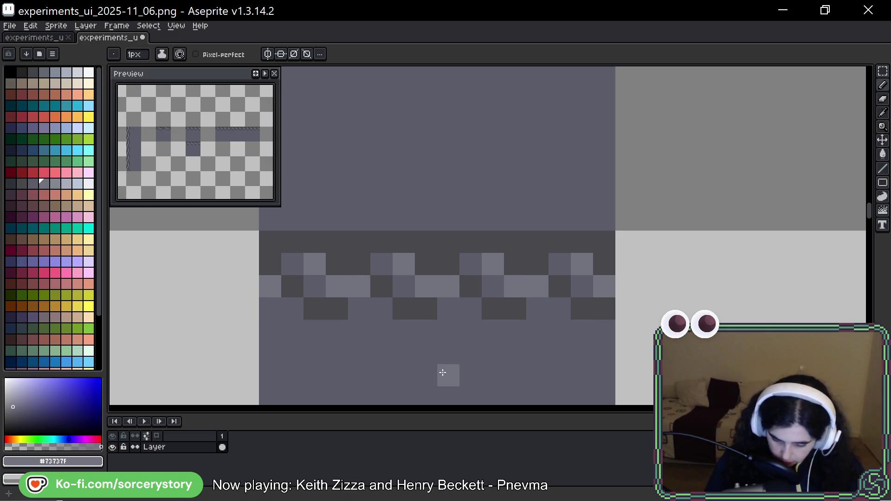
{"action": "scroll", "coordinate": [501, 283], "scroll_direction": "down", "scroll_amount": 2}
{"action": "scroll", "coordinate": [505, 281], "scroll_direction": "up", "scroll_amount": 1}
Fill the bar's bottom row with dark grey #43474d, extending it to the sprite edge
{"action": "left_click", "coordinate": [388, 292], "text": "alt"}
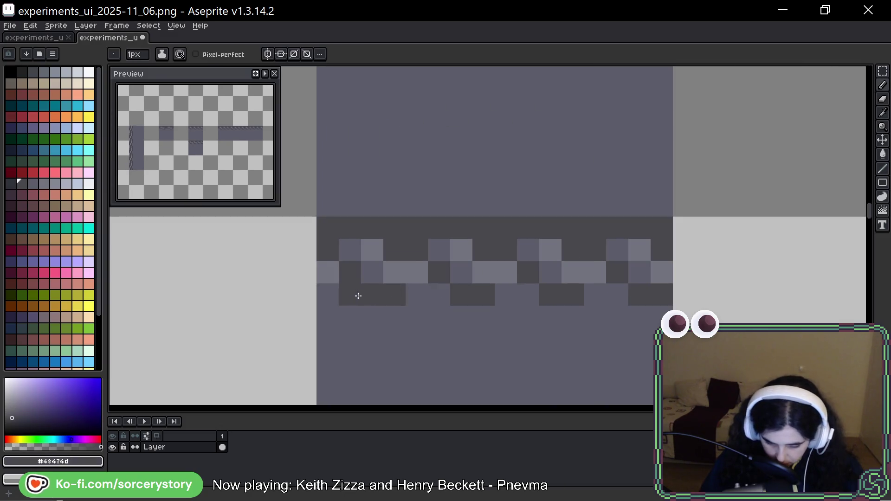
{"action": "left_click", "coordinate": [412, 293]}
{"action": "left_click", "coordinate": [506, 293]}
{"action": "left_click", "coordinate": [595, 294]}
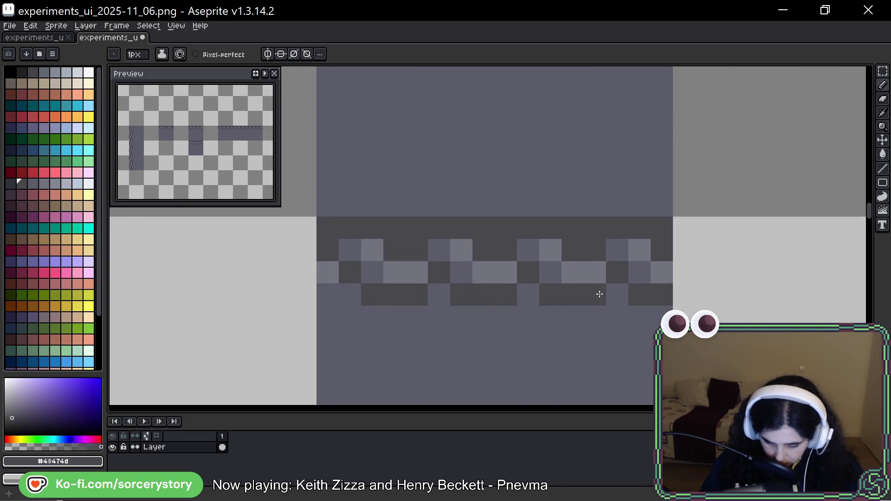
{"action": "left_click", "coordinate": [617, 294]}
{"action": "left_click", "coordinate": [528, 294]}
{"action": "left_click", "coordinate": [439, 293]}
{"action": "left_click", "coordinate": [348, 292]}
{"action": "left_click", "coordinate": [330, 295]}
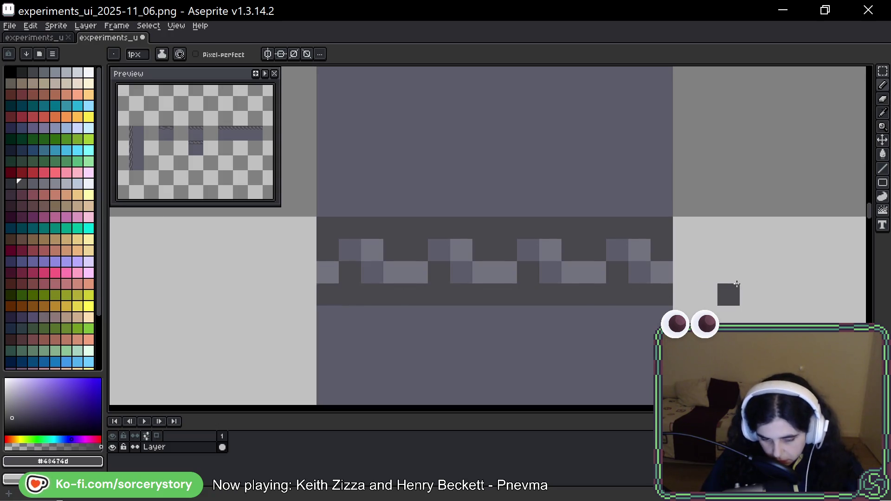
Repaint the middle links as stepped cells: light grey upper cells over dark lower cells
{"action": "left_click", "coordinate": [459, 253], "text": "alt"}
{"action": "left_click", "coordinate": [447, 258]}
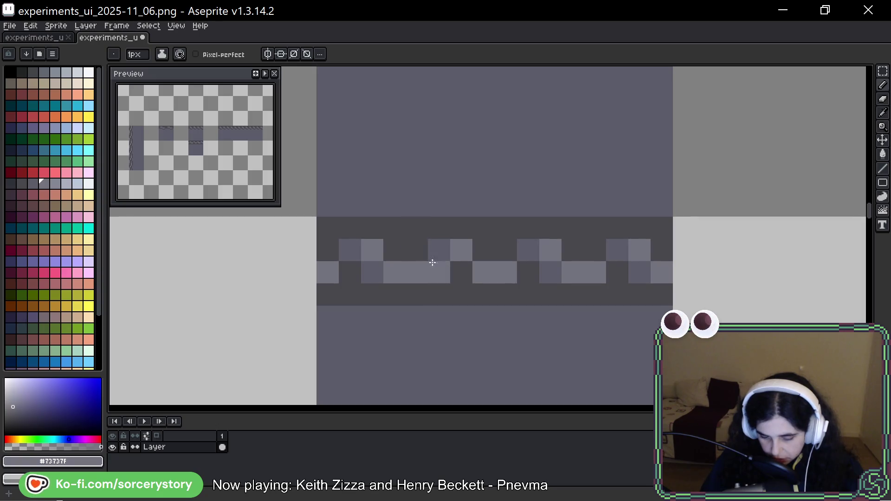
{"action": "left_click", "coordinate": [423, 252], "text": "alt"}
{"action": "left_click", "coordinate": [486, 263], "text": "alt"}
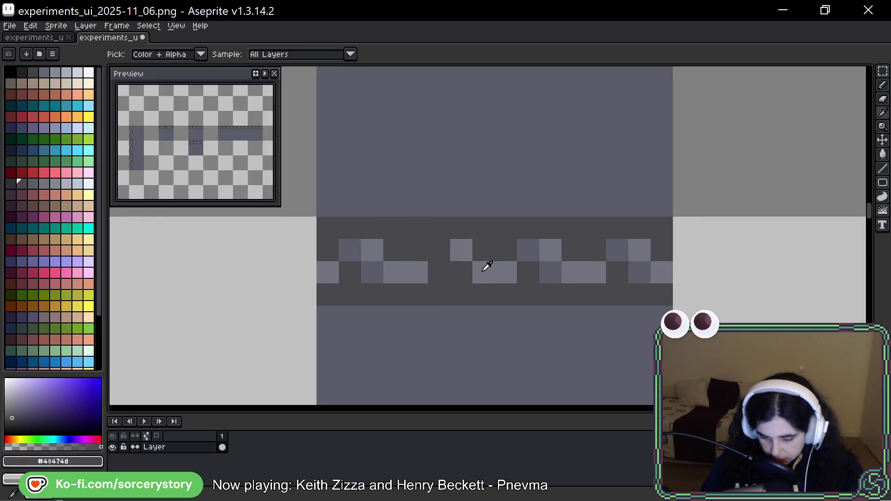
{"action": "left_click", "coordinate": [481, 253]}
{"action": "left_click", "coordinate": [464, 274], "text": "alt"}
{"action": "left_click", "coordinate": [480, 274]}
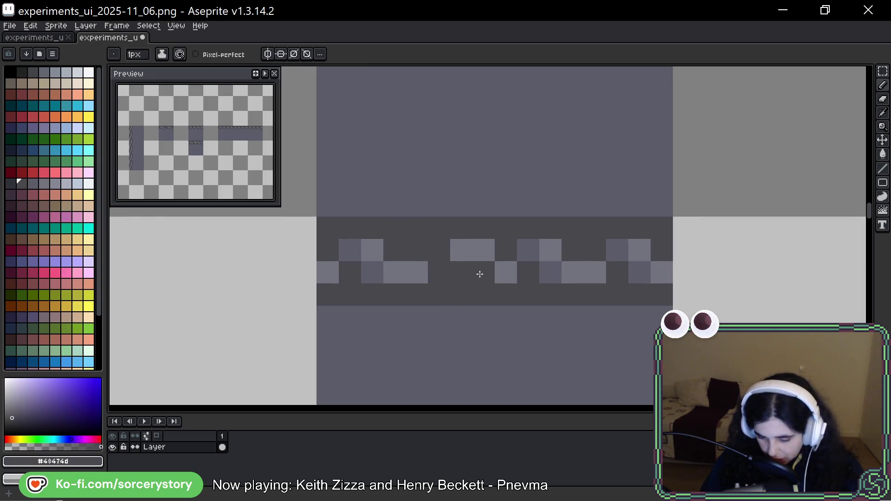
{"action": "left_click", "coordinate": [541, 277]}
{"action": "left_click", "coordinate": [569, 267], "text": "alt"}
{"action": "left_click", "coordinate": [570, 254]}
{"action": "left_click", "coordinate": [557, 274], "text": "alt"}
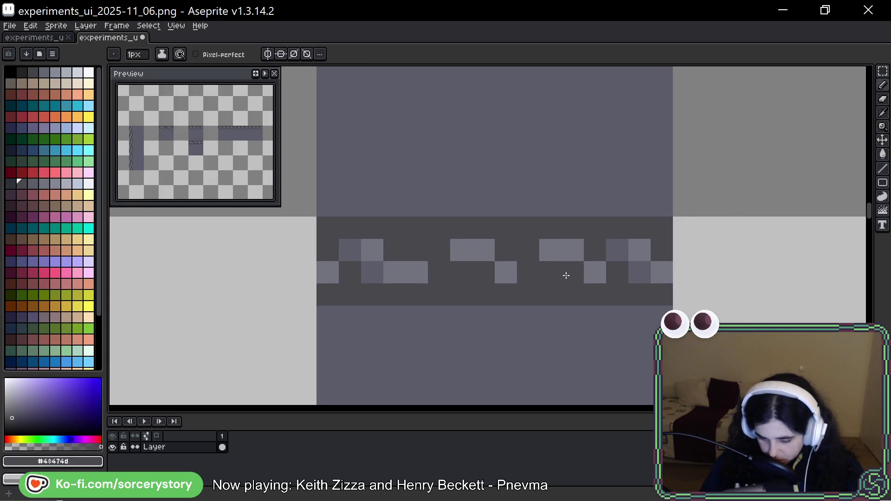
{"action": "left_click", "coordinate": [567, 274]}
Repaint the rightmost and leftmost chain links to match the stepped pattern
{"action": "left_click", "coordinate": [618, 250]}
{"action": "left_click", "coordinate": [632, 272]}
{"action": "left_click", "coordinate": [639, 251], "text": "alt"}
{"action": "left_click", "coordinate": [662, 255]}
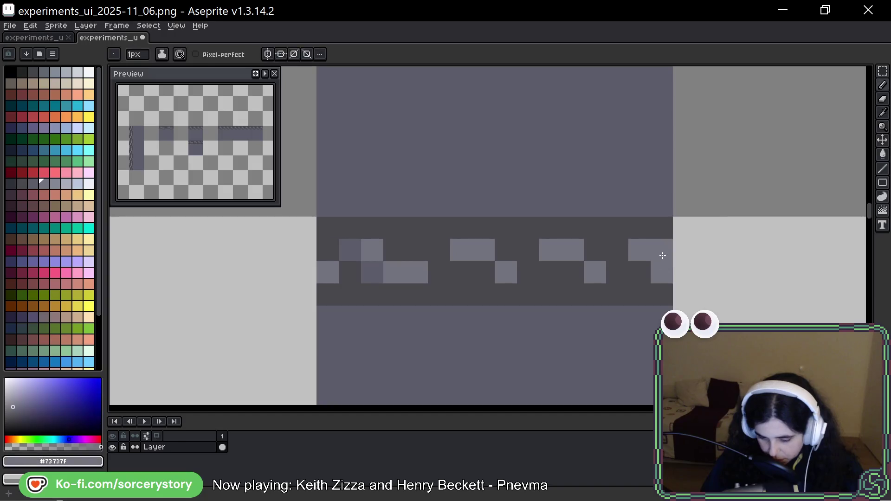
{"action": "left_click", "coordinate": [640, 274], "text": "alt"}
{"action": "left_click", "coordinate": [657, 277]}
{"action": "left_click", "coordinate": [373, 271]}
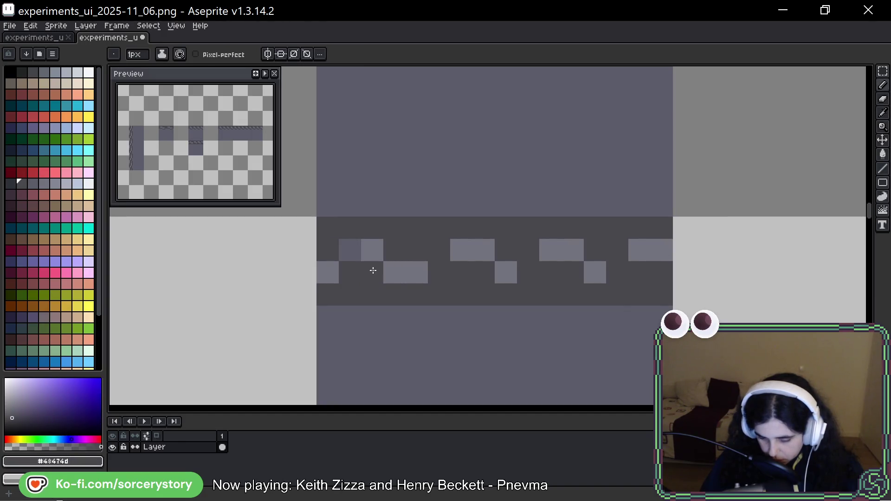
{"action": "left_click", "coordinate": [395, 272]}
{"action": "left_click", "coordinate": [377, 249], "text": "alt"}
{"action": "left_click", "coordinate": [396, 255]}
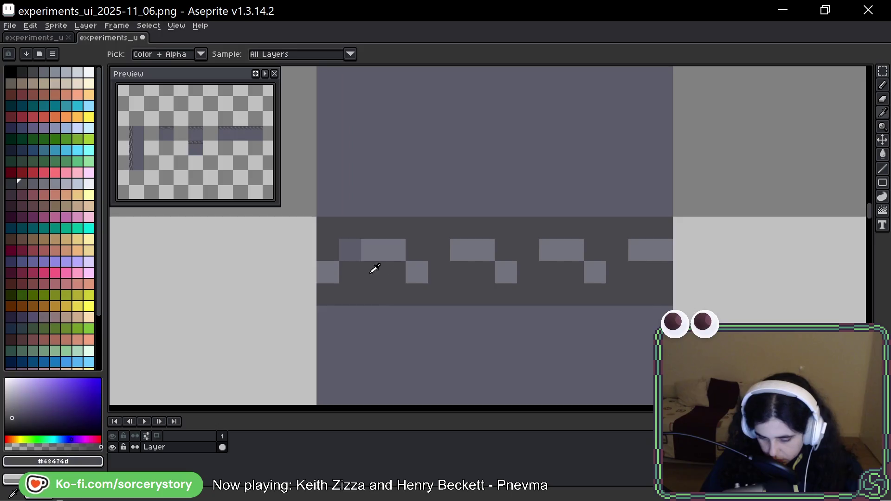
{"action": "left_click", "coordinate": [372, 269], "text": "alt"}
{"action": "left_click", "coordinate": [351, 259]}
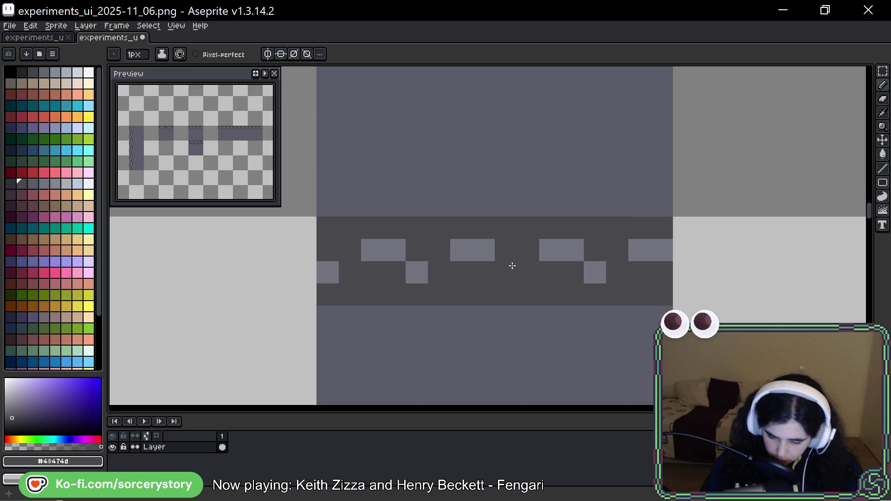
Shift the dark chain strip one pixel left and move its leftmost column to the right end
{"action": "key", "text": "m"}
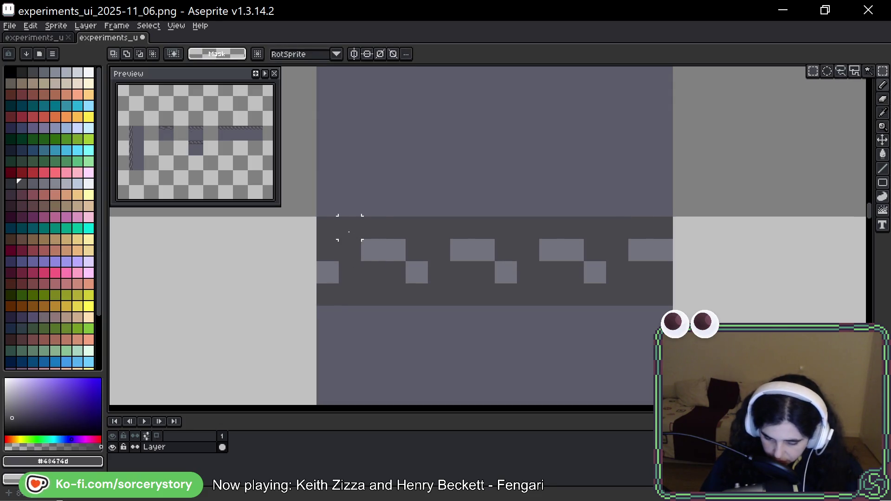
{"action": "mouse_move", "coordinate": [325, 223]}
{"action": "left_mouse_down"}
{"action": "mouse_move", "coordinate": [471, 285]}
{"action": "mouse_move", "coordinate": [669, 302]}
{"action": "left_mouse_up"}
{"action": "left_click_drag", "start_coordinate": [609, 278], "coordinate": [586, 277]}
{"action": "mouse_move", "coordinate": [297, 218]}
{"action": "left_mouse_down"}
{"action": "mouse_move", "coordinate": [308, 239]}
{"action": "mouse_move", "coordinate": [314, 302]}
{"action": "left_mouse_up"}
{"action": "mouse_move", "coordinate": [304, 279]}
{"action": "left_mouse_down"}
{"action": "mouse_move", "coordinate": [298, 285]}
{"action": "mouse_move", "coordinate": [664, 287]}
{"action": "left_mouse_up"}
{"action": "left_click", "coordinate": [750, 306]}
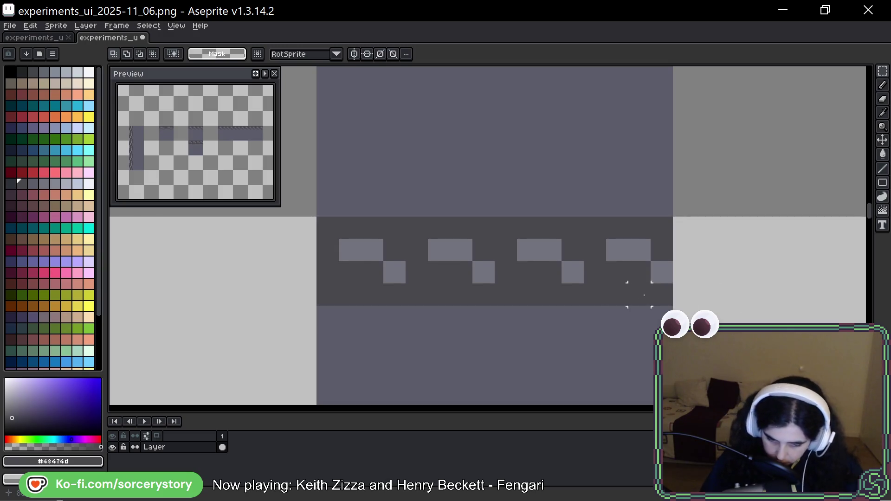
Add a mid-grey panel pixel under each of the four links
{"action": "left_click_drag", "start_coordinate": [729, 273], "coordinate": [579, 241]}
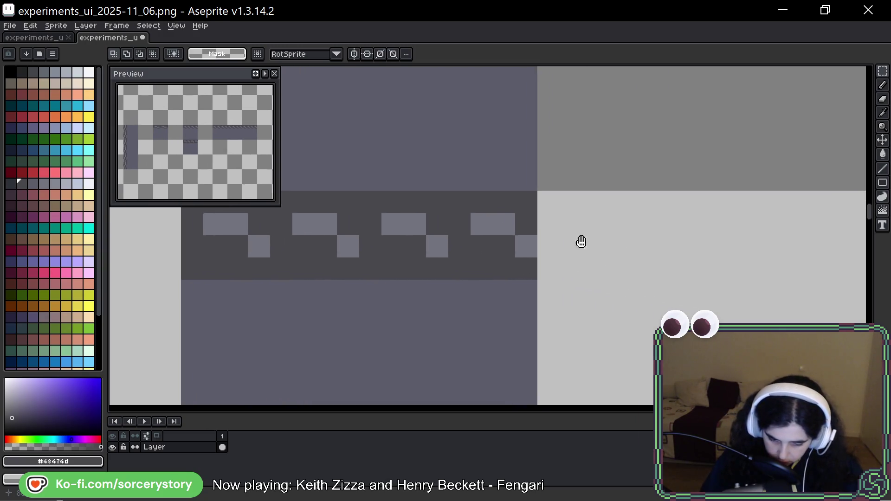
{"action": "scroll", "coordinate": [505, 244], "scroll_direction": "down", "scroll_amount": 2}
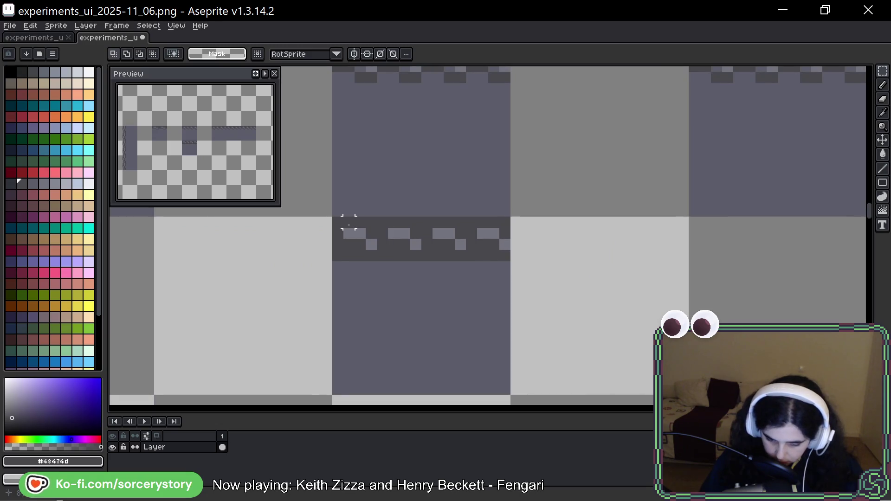
{"action": "scroll", "coordinate": [351, 229], "scroll_direction": "up", "scroll_amount": 2}
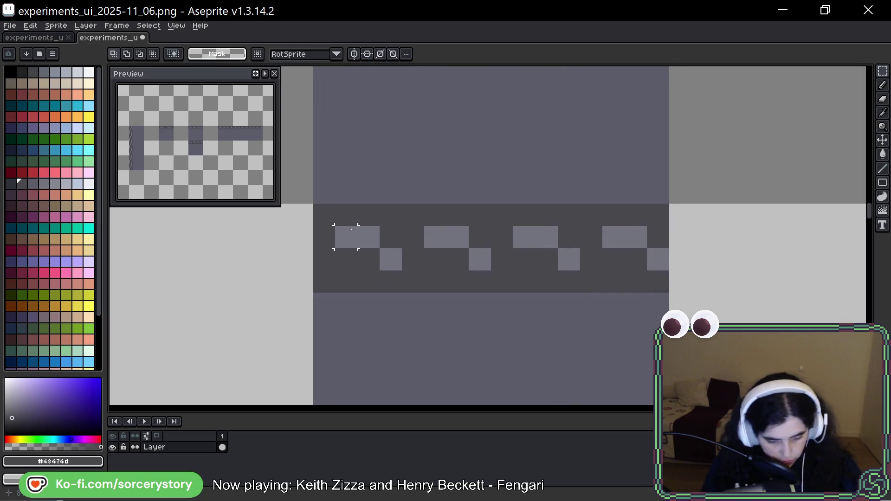
{"action": "key", "text": "b"}
{"action": "left_click", "coordinate": [435, 293], "text": "alt"}
{"action": "left_click", "coordinate": [368, 260]}
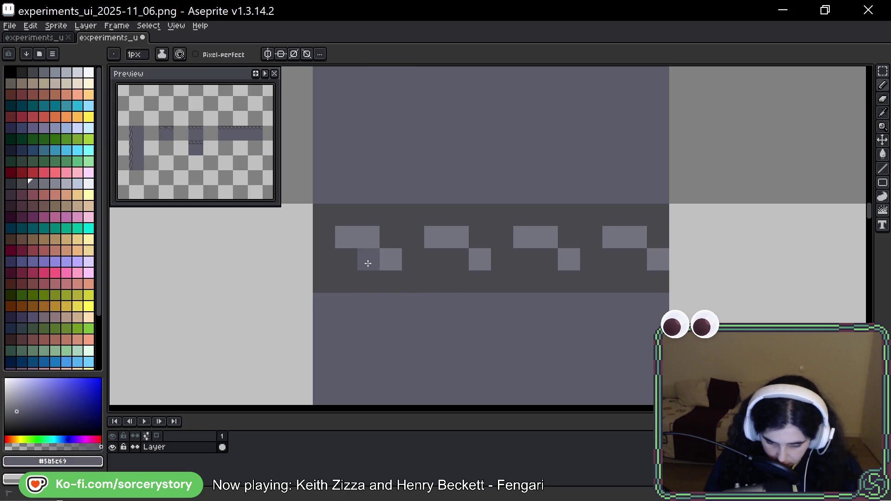
{"action": "left_click", "coordinate": [460, 262]}
{"action": "left_click", "coordinate": [544, 260]}
{"action": "left_click", "coordinate": [631, 260]}
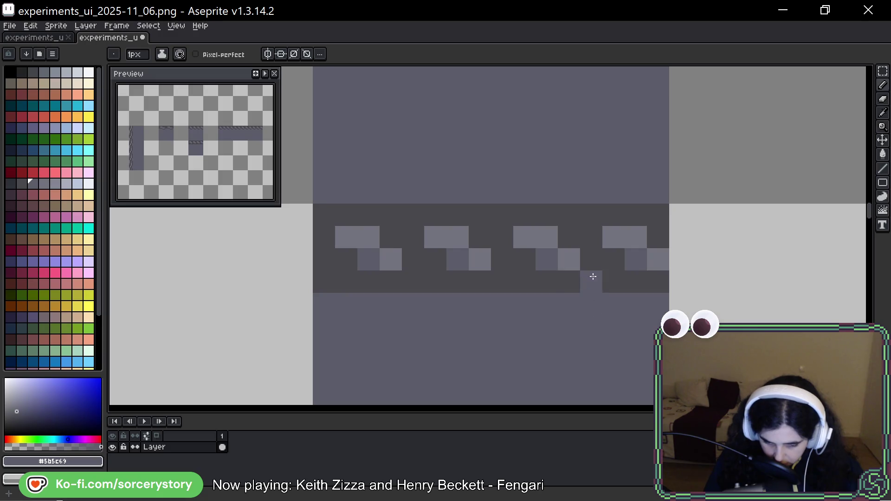
Paint light 2-pixel blocks along the strip's lower row, lightening the adjacent dark pixel
{"action": "left_click_drag", "start_coordinate": [639, 288], "coordinate": [614, 291]}
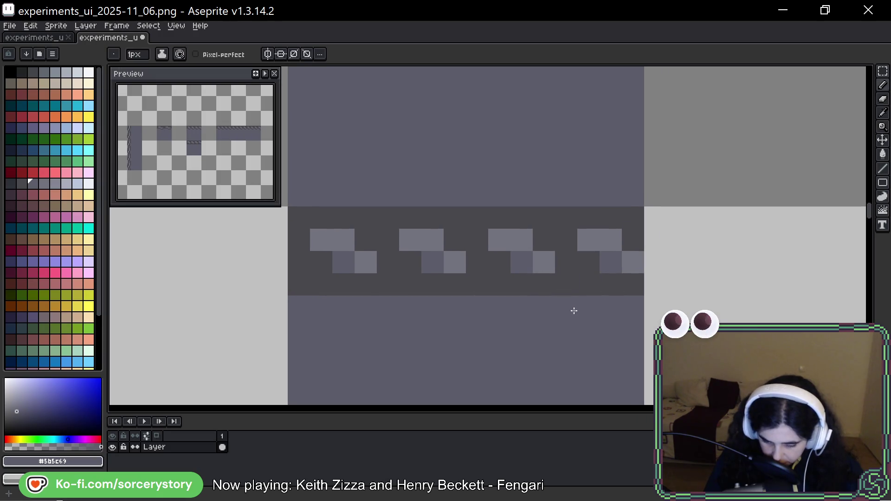
{"action": "mouse_move", "coordinate": [585, 242]}
{"action": "left_mouse_down"}
{"action": "mouse_move", "coordinate": [521, 384]}
{"action": "mouse_move", "coordinate": [546, 249]}
{"action": "mouse_move", "coordinate": [554, 252]}
{"action": "left_mouse_up"}
{"action": "scroll", "coordinate": [533, 288], "scroll_direction": "down", "scroll_amount": 3}
{"action": "left_click_drag", "start_coordinate": [464, 253], "coordinate": [441, 255]}
{"action": "left_click_drag", "start_coordinate": [377, 254], "coordinate": [356, 257]}
{"action": "left_click", "coordinate": [276, 255]}
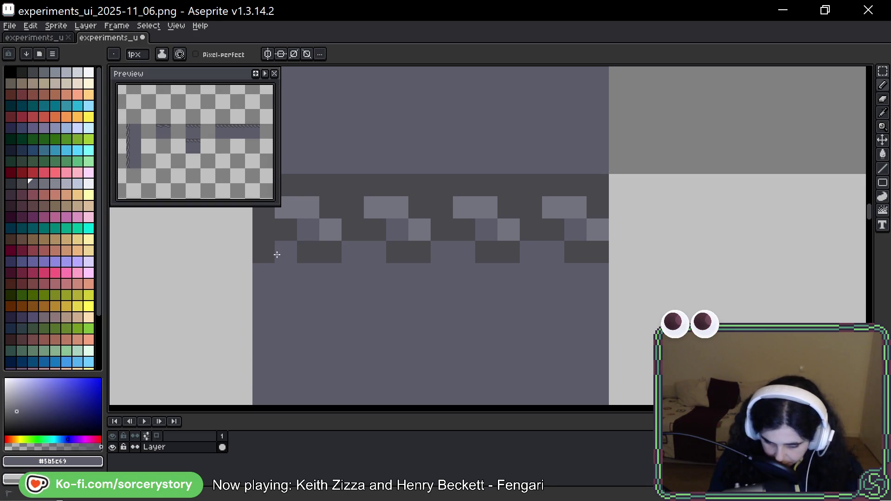
{"action": "left_click", "coordinate": [263, 252]}
{"action": "scroll", "coordinate": [485, 288], "scroll_direction": "down", "scroll_amount": 5}
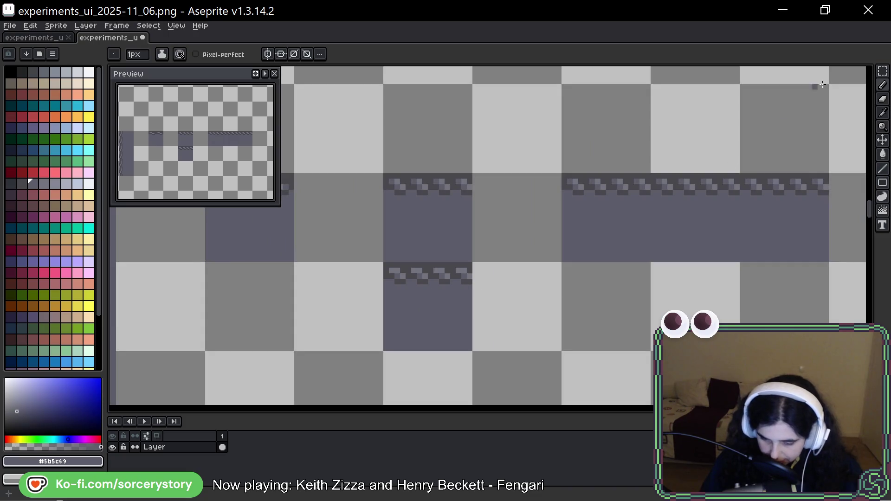
Copy the chain-bordered tile into the grid slot to its right and deselect
{"action": "key", "text": "m"}
{"action": "left_click_drag", "start_coordinate": [570, 287], "coordinate": [496, 265]}
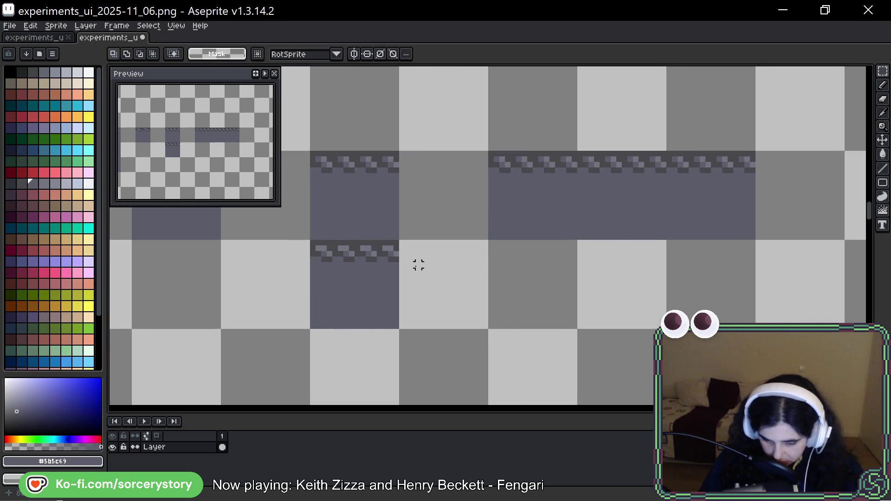
{"action": "mouse_move", "coordinate": [346, 249]}
{"action": "left_mouse_down"}
{"action": "mouse_move", "coordinate": [352, 294]}
{"action": "mouse_move", "coordinate": [688, 277]}
{"action": "left_mouse_up"}
{"action": "key", "text": "ctrl+d"}
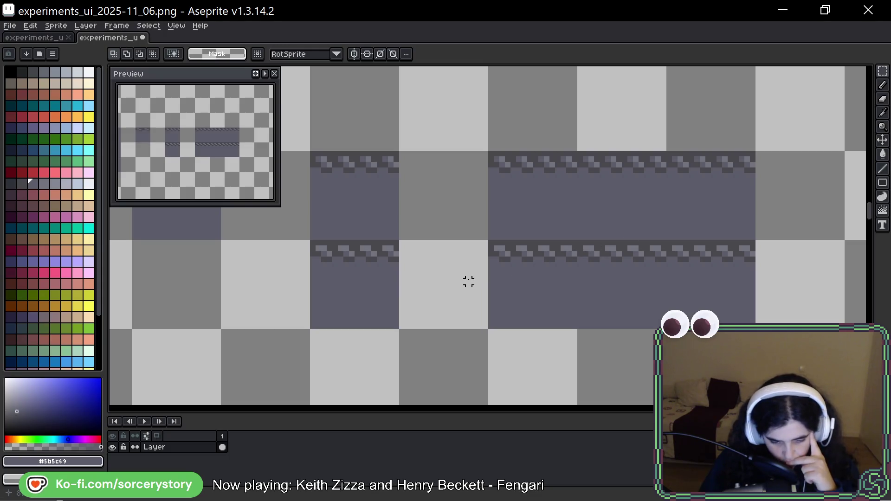
{"action": "left_click_drag", "start_coordinate": [402, 265], "coordinate": [706, 307]}
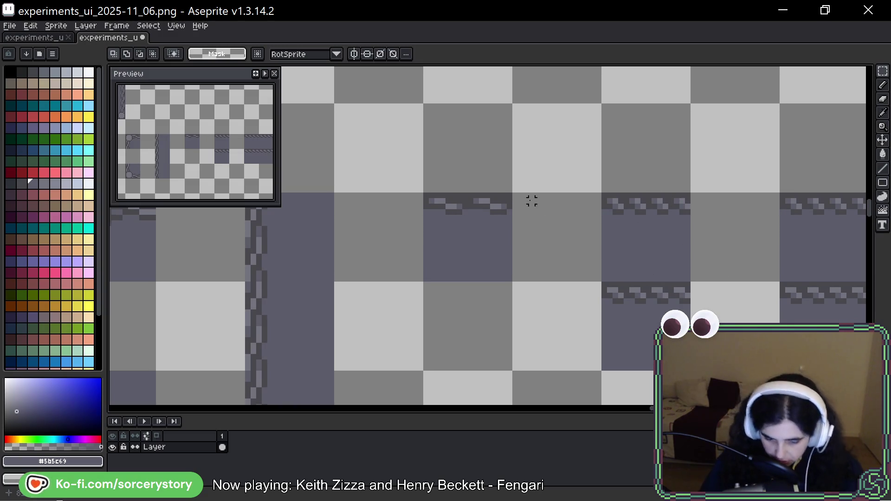
Move a selected tile's pixels down and right, then sample the lighter grey with the Pencil
{"action": "left_click_drag", "start_coordinate": [478, 204], "coordinate": [492, 211]}
{"action": "mouse_move", "coordinate": [619, 260]}
{"action": "left_mouse_down"}
{"action": "mouse_move", "coordinate": [572, 184]}
{"action": "mouse_move", "coordinate": [561, 131]}
{"action": "left_mouse_up"}
{"action": "left_click_drag", "start_coordinate": [397, 131], "coordinate": [567, 313]}
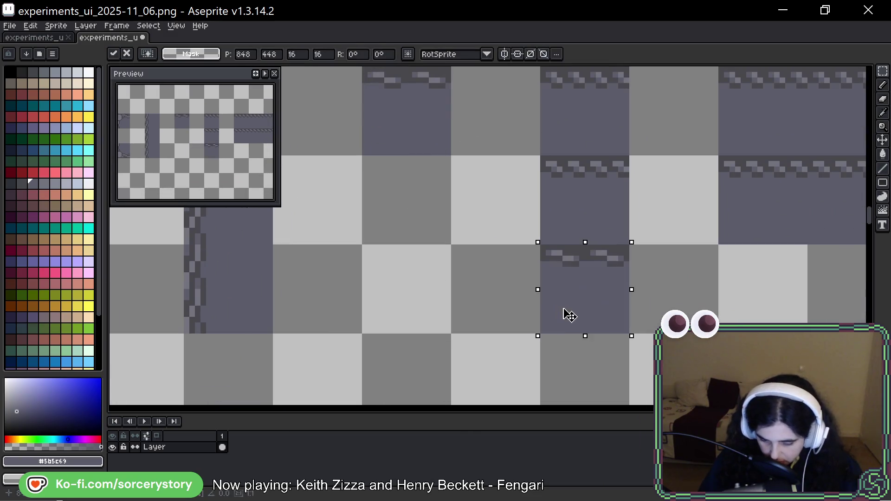
{"action": "scroll", "coordinate": [591, 278], "scroll_direction": "up", "scroll_amount": 4}
{"action": "key", "text": "ctrl+d"}
{"action": "left_click_drag", "start_coordinate": [677, 229], "coordinate": [628, 255]}
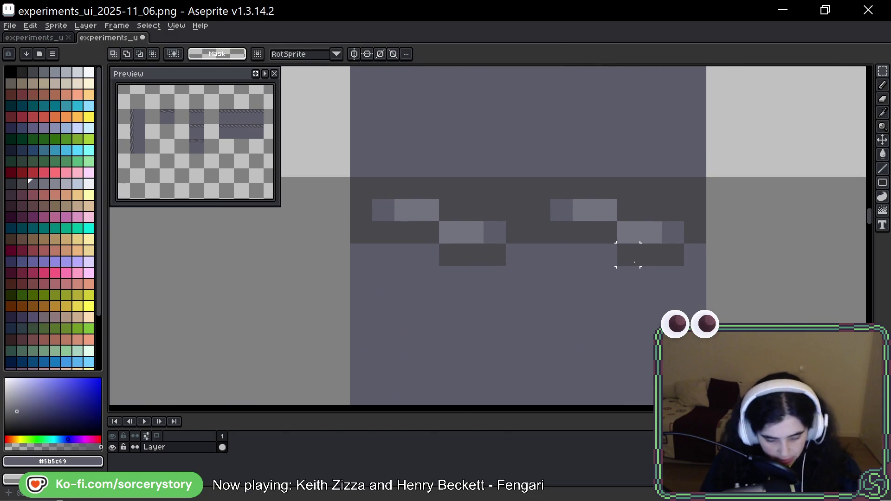
{"action": "key", "text": "b"}
{"action": "left_click", "coordinate": [485, 232], "text": "alt"}
Repaint chain pixels light grey #73737f, correcting one link pixel to dark
{"action": "left_click", "coordinate": [516, 234]}
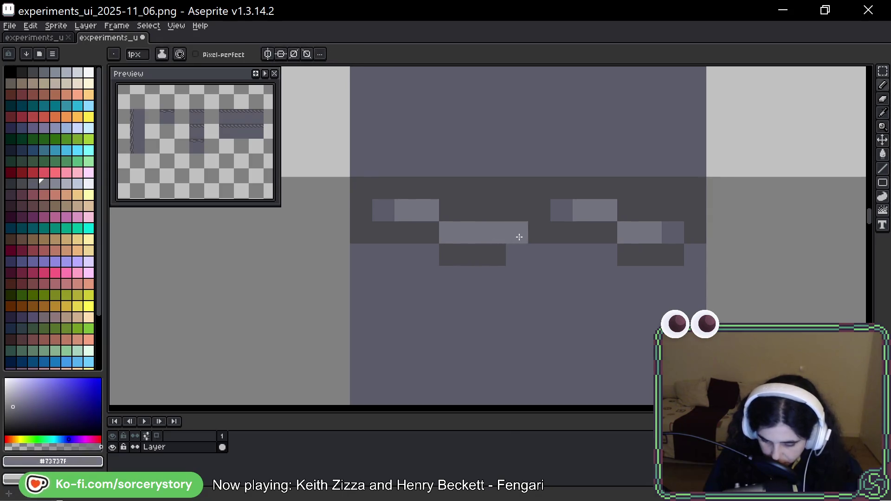
{"action": "left_click_drag", "start_coordinate": [396, 213], "coordinate": [362, 206]}
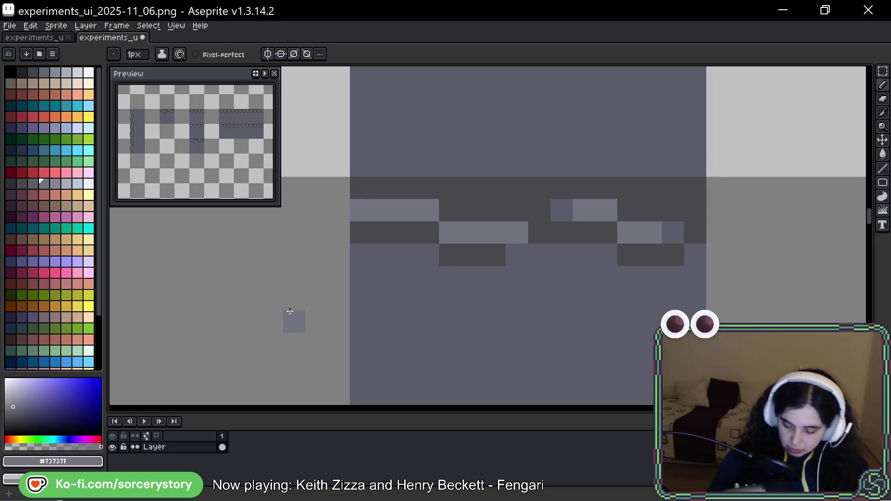
{"action": "left_click", "coordinate": [575, 229], "text": "alt"}
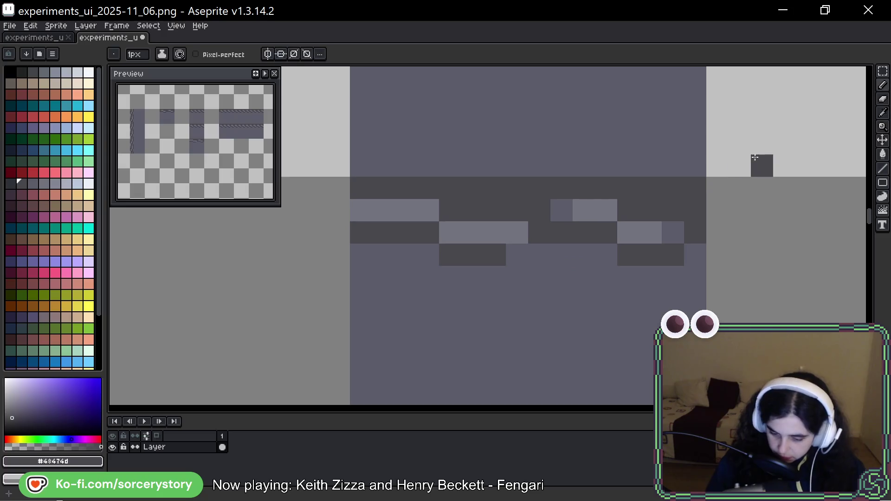
{"action": "left_click", "coordinate": [562, 211]}
{"action": "left_click", "coordinate": [575, 216], "text": "alt"}
{"action": "left_click", "coordinate": [564, 210]}
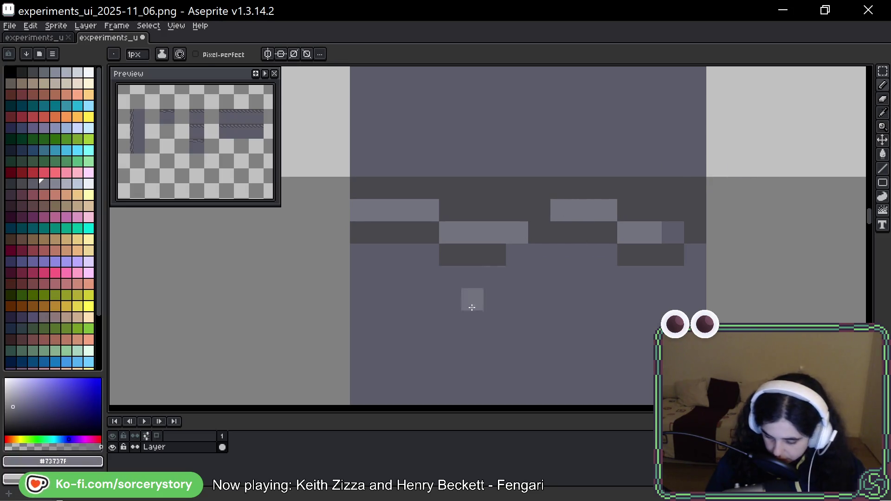
{"action": "left_click", "coordinate": [541, 222]}
Repaint chain pixels dark grey #43474d, shifting a dark link pixel one block left
{"action": "key", "text": "ctrl+z"}
{"action": "left_click", "coordinate": [540, 219]}
{"action": "left_click_drag", "start_coordinate": [673, 232], "coordinate": [689, 235]}
{"action": "left_click", "coordinate": [667, 251], "text": "alt"}
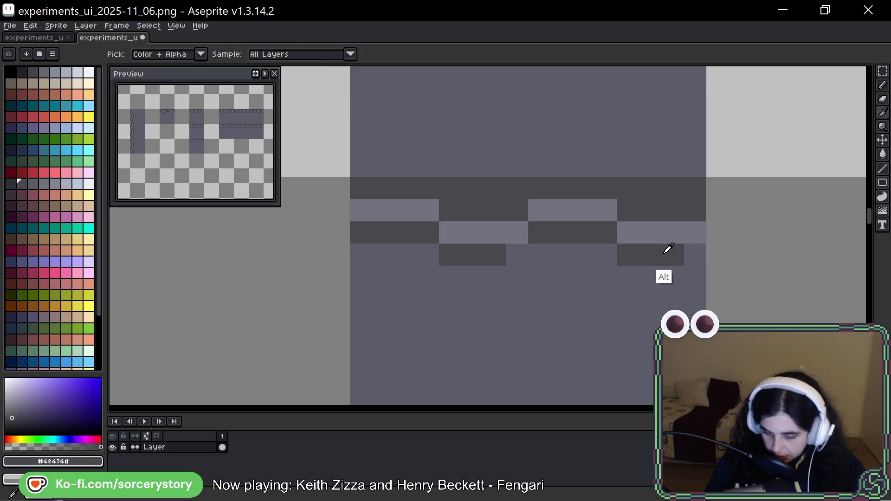
{"action": "left_click", "coordinate": [695, 255]}
{"action": "left_click", "coordinate": [529, 254]}
{"action": "left_click", "coordinate": [519, 254]}
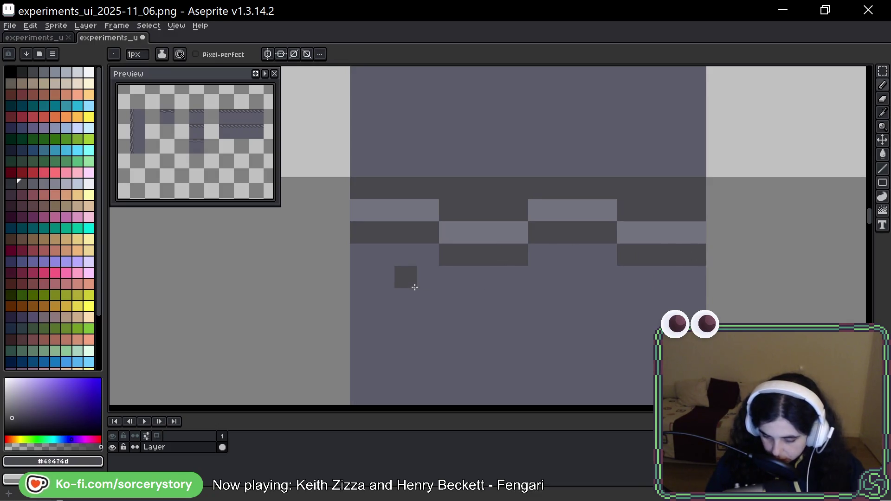
{"action": "key", "text": "space"}
Paint the first upper chain link pixels panel grey and darken the pixel right of the link
{"action": "left_click_drag", "start_coordinate": [675, 209], "coordinate": [606, 243]}
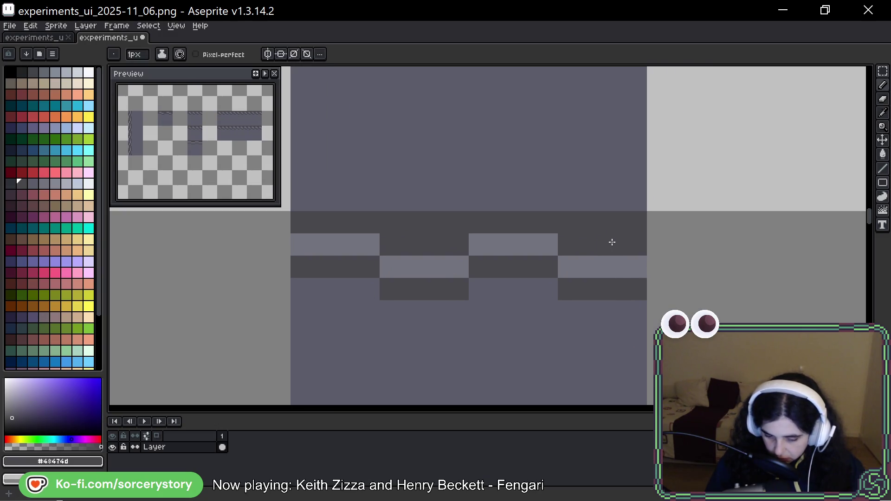
{"action": "scroll", "coordinate": [575, 334], "scroll_direction": "down", "scroll_amount": 2}
{"action": "left_click", "coordinate": [469, 193], "text": "alt"}
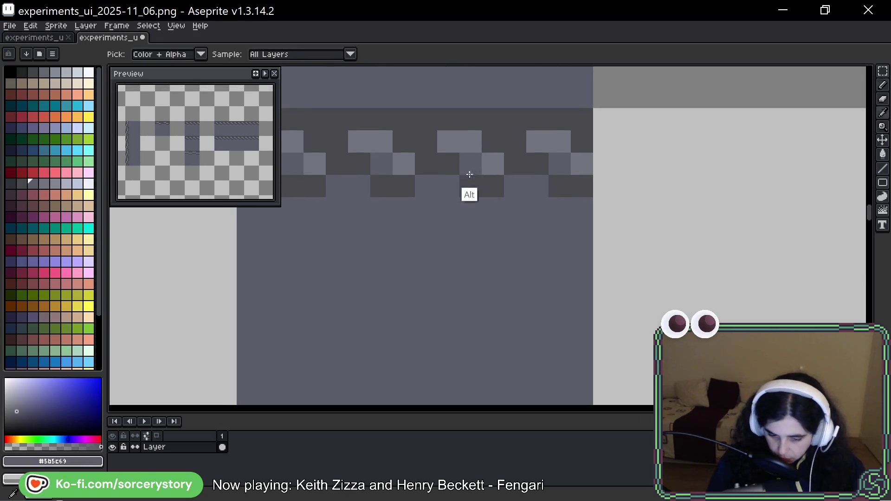
{"action": "key", "text": "space"}
{"action": "left_click_drag", "start_coordinate": [503, 310], "coordinate": [580, 395]}
{"action": "left_click", "coordinate": [528, 214]}
{"action": "left_click", "coordinate": [480, 237]}
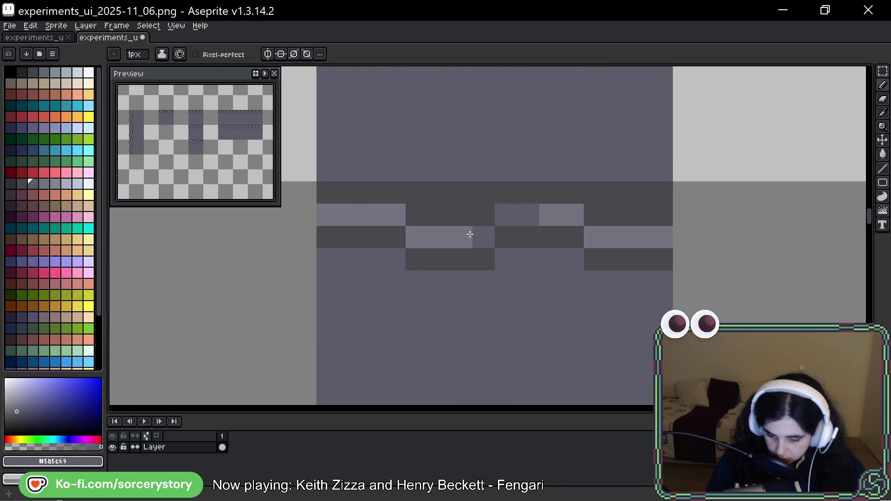
{"action": "key", "text": "ctrl+z"}
{"action": "left_click", "coordinate": [327, 214]}
{"action": "left_click", "coordinate": [349, 214]}
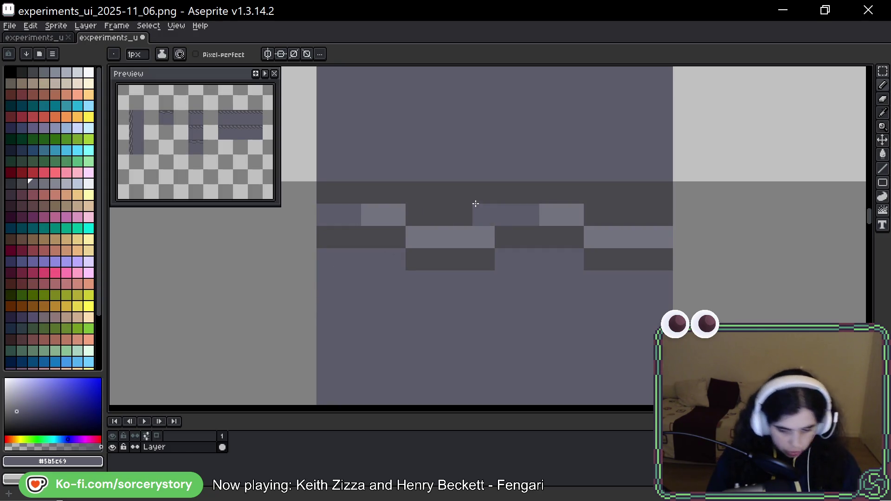
Paint light grey pixels and a light run along the upper link row
{"action": "left_click", "coordinate": [547, 242], "text": "alt"}
{"action": "left_click", "coordinate": [534, 211], "text": "alt"}
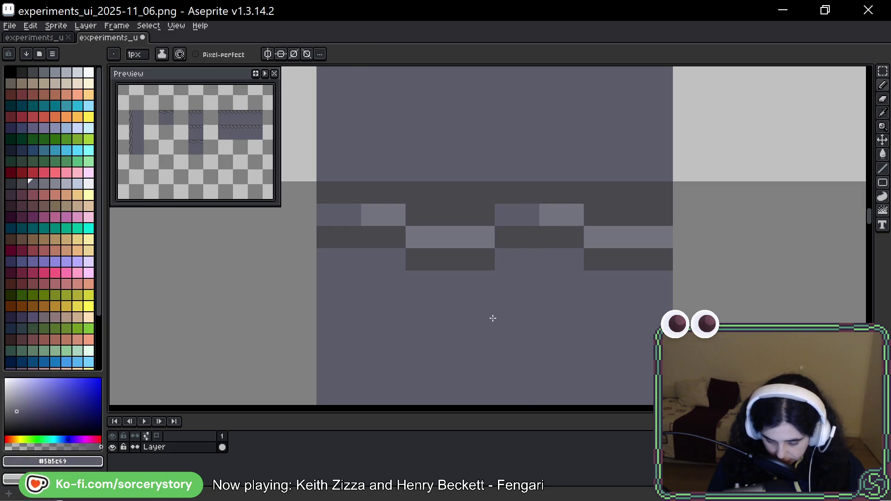
{"action": "mouse_move", "coordinate": [491, 288]}
{"action": "left_mouse_down"}
{"action": "mouse_move", "coordinate": [569, 265]}
{"action": "mouse_move", "coordinate": [500, 317]}
{"action": "left_mouse_up"}
{"action": "key", "text": "b"}
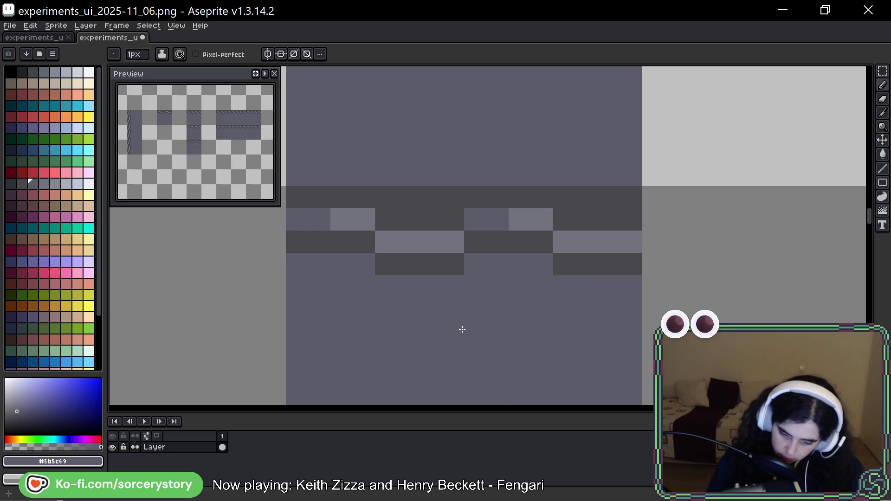
{"action": "left_click", "coordinate": [541, 218], "text": "alt"}
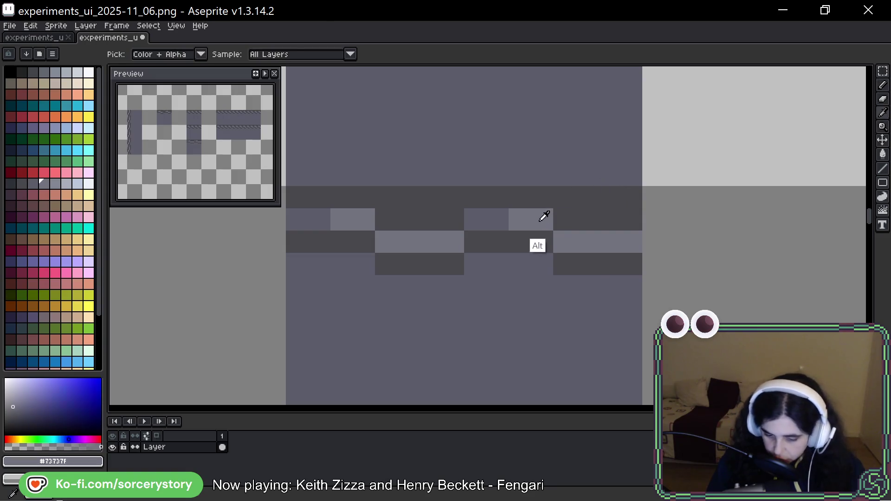
{"action": "left_click", "coordinate": [569, 221]}
{"action": "left_click", "coordinate": [576, 223]}
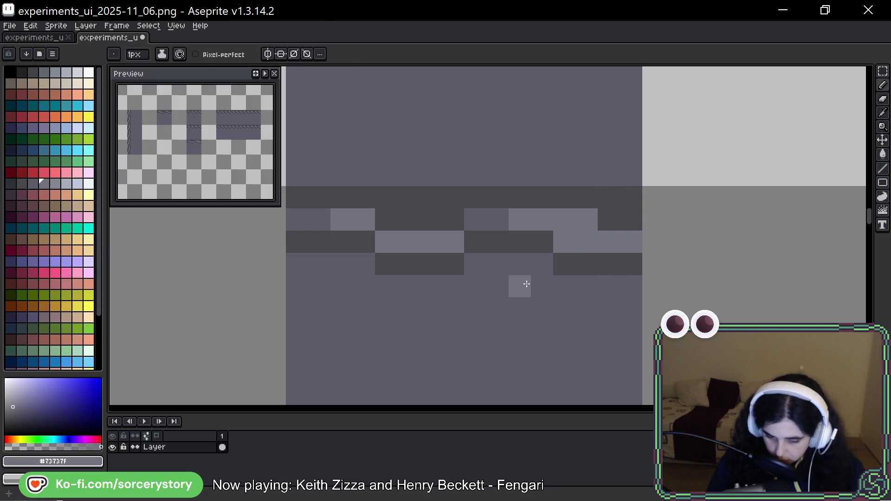
{"action": "left_click_drag", "start_coordinate": [384, 224], "coordinate": [409, 222]}
Recolour the link pixels panel grey and darken each link's right end
{"action": "left_click", "coordinate": [501, 222], "text": "alt"}
{"action": "left_click", "coordinate": [386, 241]}
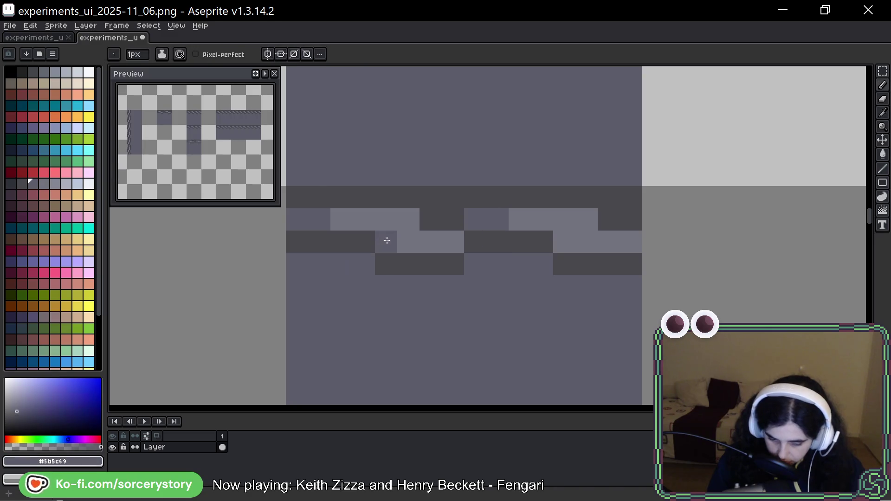
{"action": "left_click", "coordinate": [408, 241]}
{"action": "left_click", "coordinate": [568, 244]}
{"action": "left_click", "coordinate": [585, 242]}
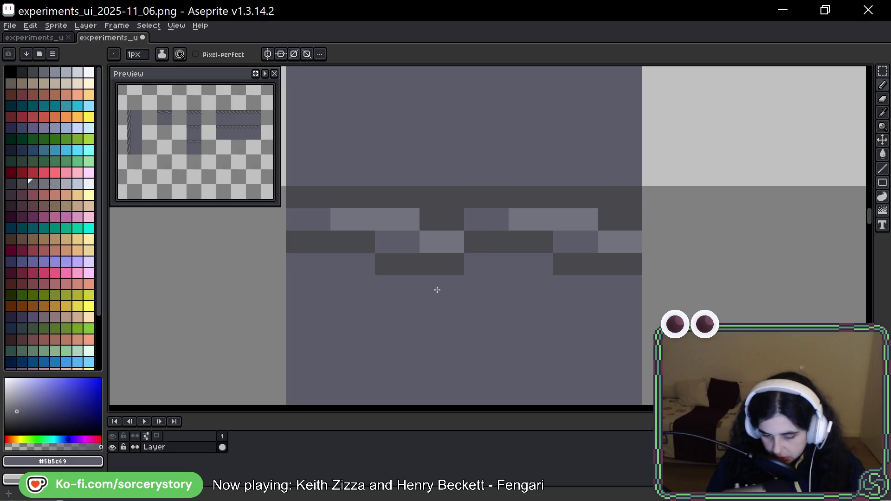
Paint mid-grey link pixels, dark runs in the lower row, and panel grey middle-row pixels
{"action": "left_click", "coordinate": [342, 240]}
{"action": "left_click", "coordinate": [363, 241]}
{"action": "left_click", "coordinate": [390, 260], "text": "alt"}
{"action": "left_click_drag", "start_coordinate": [364, 263], "coordinate": [334, 263]}
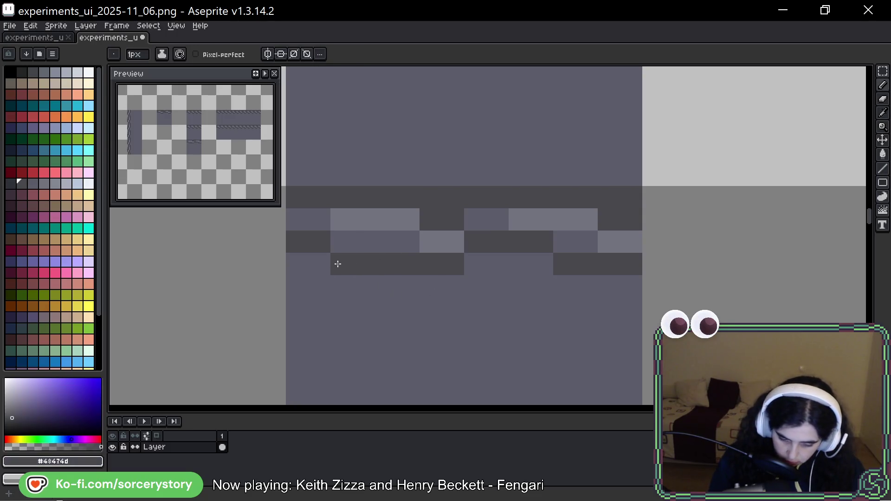
{"action": "left_click_drag", "start_coordinate": [542, 265], "coordinate": [521, 264]}
{"action": "left_click", "coordinate": [572, 242], "text": "alt"}
{"action": "left_click", "coordinate": [542, 242]}
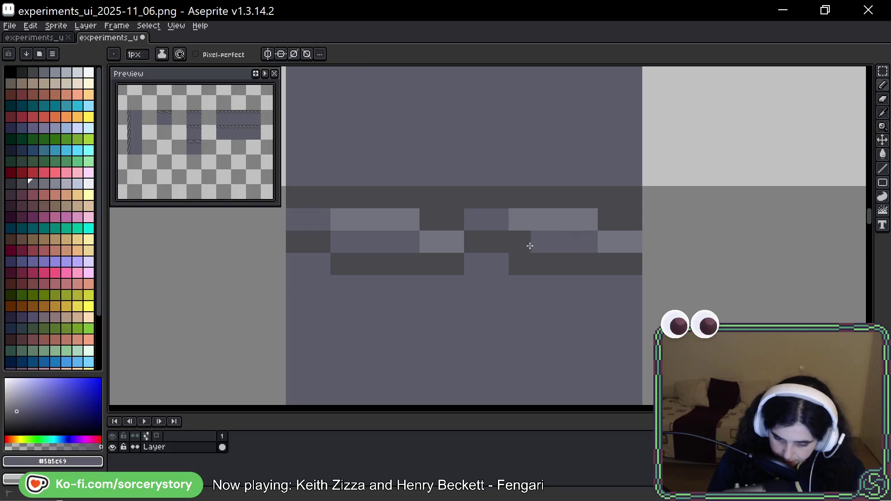
{"action": "left_click", "coordinate": [519, 242]}
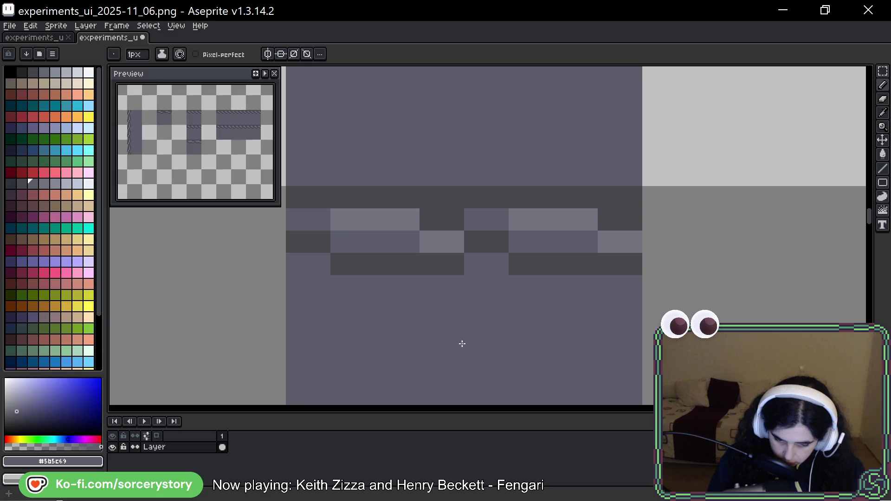
Discard the trial stroke shifting the middle link rows one block right
{"action": "mouse_move", "coordinate": [477, 292]}
{"action": "left_mouse_down"}
{"action": "mouse_move", "coordinate": [607, 200]}
{"action": "mouse_move", "coordinate": [692, 210]}
{"action": "mouse_move", "coordinate": [648, 240]}
{"action": "left_mouse_up"}
{"action": "key", "text": "ctrl+z"}
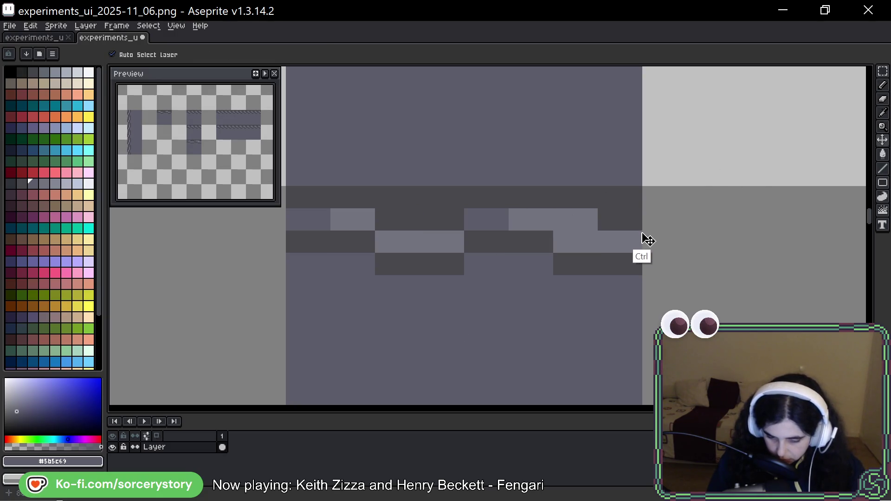
{"action": "key", "text": "ctrl+z"}
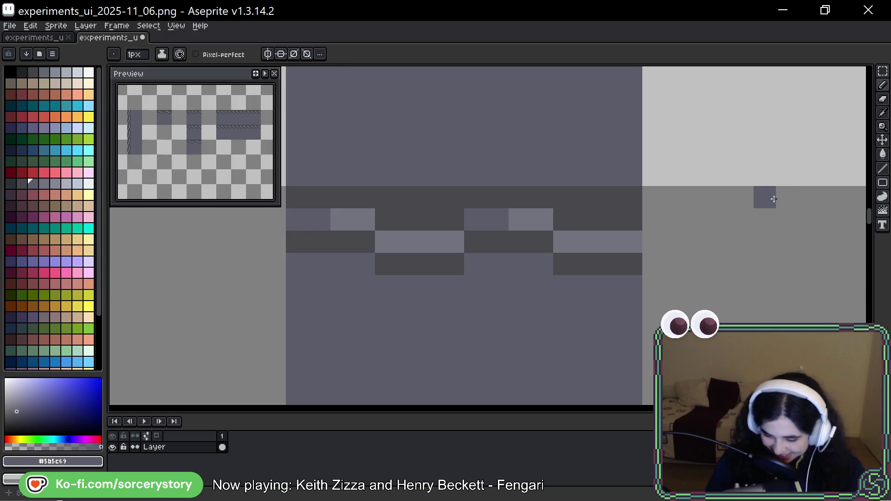
{"action": "key", "text": "space"}
Select the chain-bordered tiles and drop a copy three tiles to the right
{"action": "mouse_move", "coordinate": [778, 224]}
{"action": "left_mouse_down"}
{"action": "mouse_move", "coordinate": [723, 238]}
{"action": "mouse_move", "coordinate": [741, 235]}
{"action": "mouse_move", "coordinate": [737, 254]}
{"action": "left_mouse_up"}
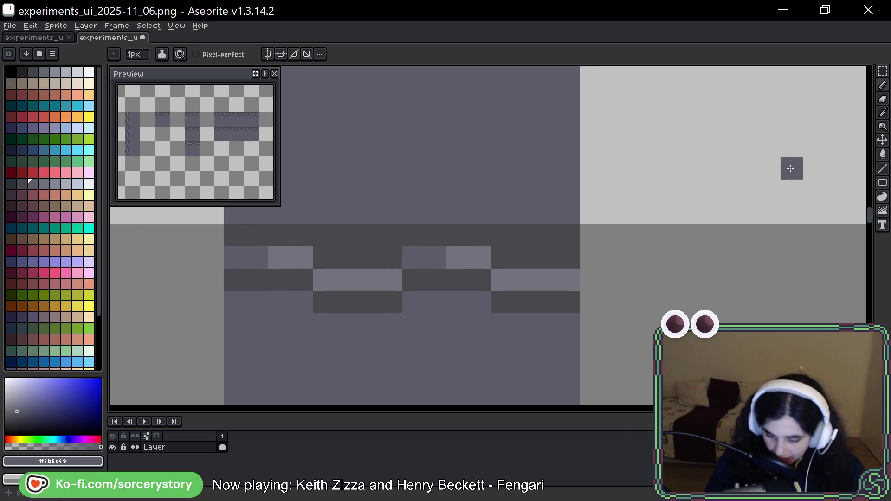
{"action": "left_click", "coordinate": [882, 71]}
{"action": "scroll", "coordinate": [435, 346], "scroll_direction": "down", "scroll_amount": 1}
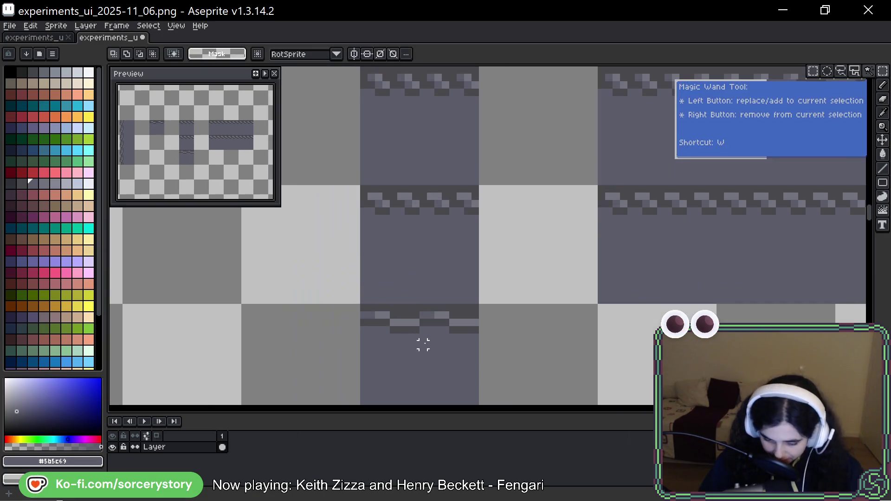
{"action": "left_click_drag", "start_coordinate": [440, 357], "coordinate": [414, 228]}
{"action": "left_click_drag", "start_coordinate": [341, 187], "coordinate": [454, 302]}
{"action": "mouse_move", "coordinate": [410, 235]}
{"action": "left_mouse_down"}
{"action": "mouse_move", "coordinate": [677, 225]}
{"action": "mouse_move", "coordinate": [831, 230]}
{"action": "left_mouse_up"}
{"action": "key", "text": "space"}
{"action": "left_click_drag", "start_coordinate": [772, 247], "coordinate": [597, 262]}
{"action": "left_click", "coordinate": [593, 269]}
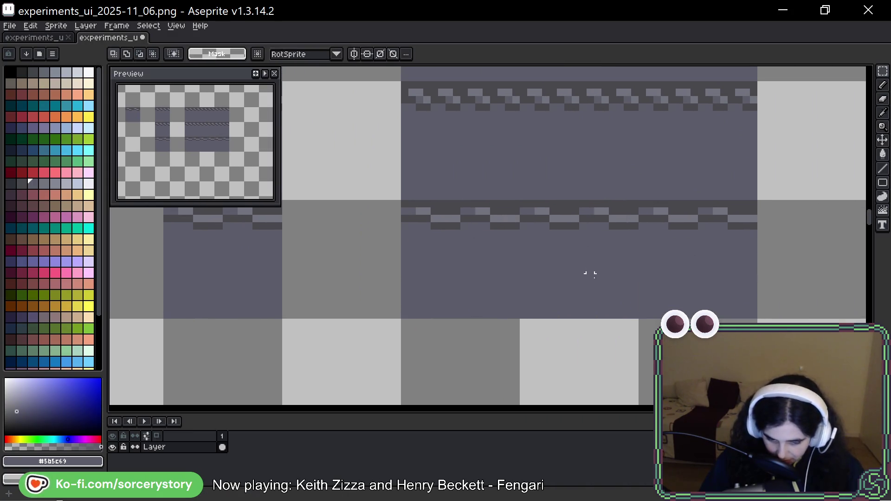
Zoom and pan back onto the copied chain-bordered tiles
{"action": "scroll", "coordinate": [603, 286], "scroll_direction": "down", "scroll_amount": 2}
{"action": "scroll", "coordinate": [602, 286], "scroll_direction": "down", "scroll_amount": 3}
{"action": "scroll", "coordinate": [434, 264], "scroll_direction": "up", "scroll_amount": 1}
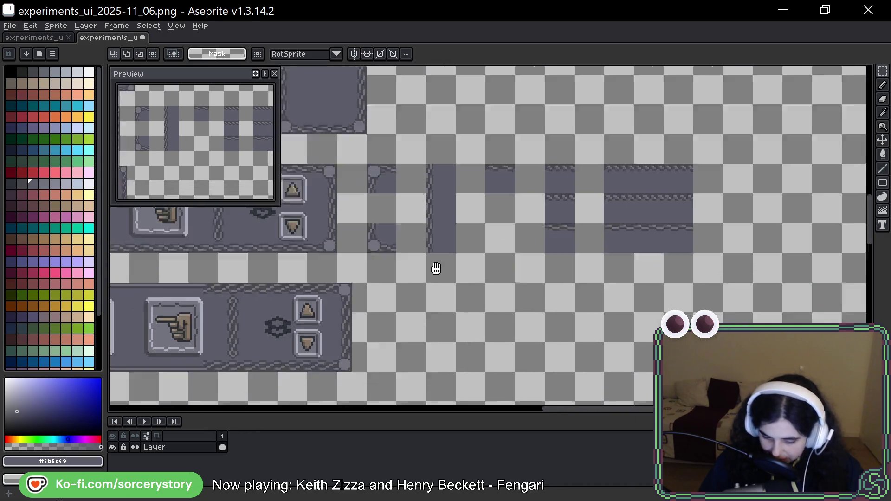
{"action": "scroll", "coordinate": [645, 214], "scroll_direction": "up", "scroll_amount": 1}
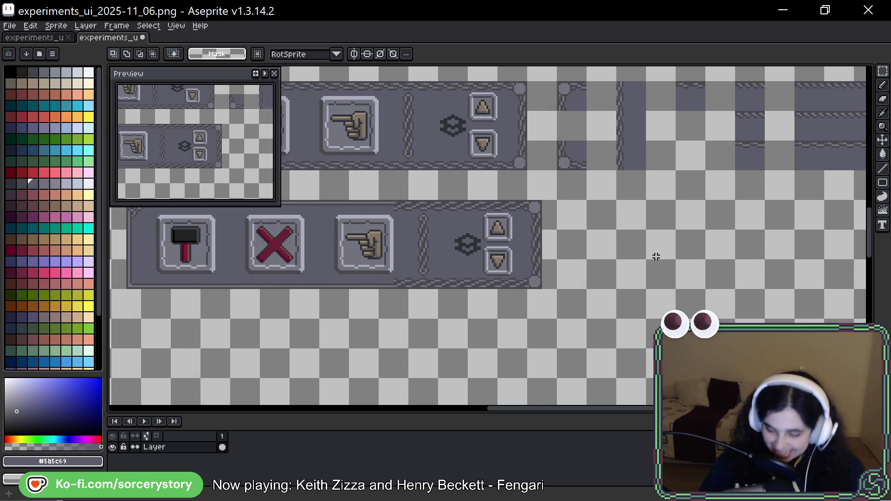
{"action": "left_click_drag", "start_coordinate": [765, 208], "coordinate": [483, 231]}
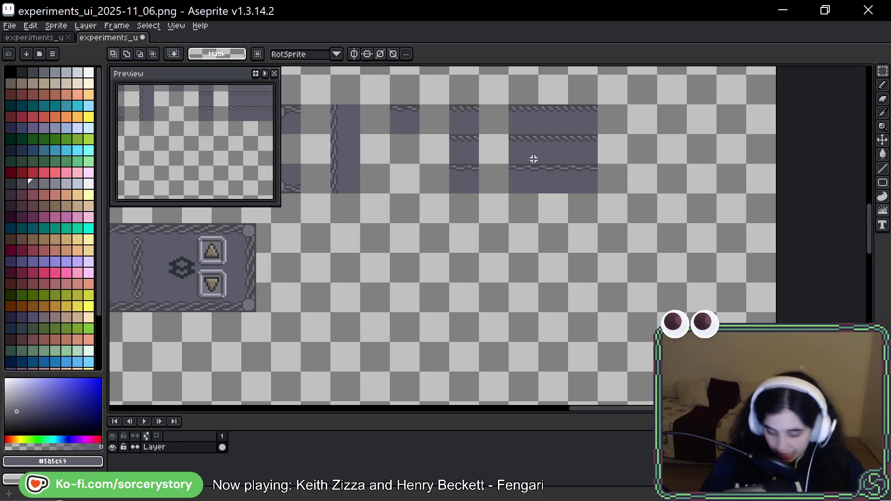
{"action": "scroll", "coordinate": [540, 177], "scroll_direction": "up", "scroll_amount": 1}
{"action": "scroll", "coordinate": [537, 182], "scroll_direction": "up", "scroll_amount": 2}
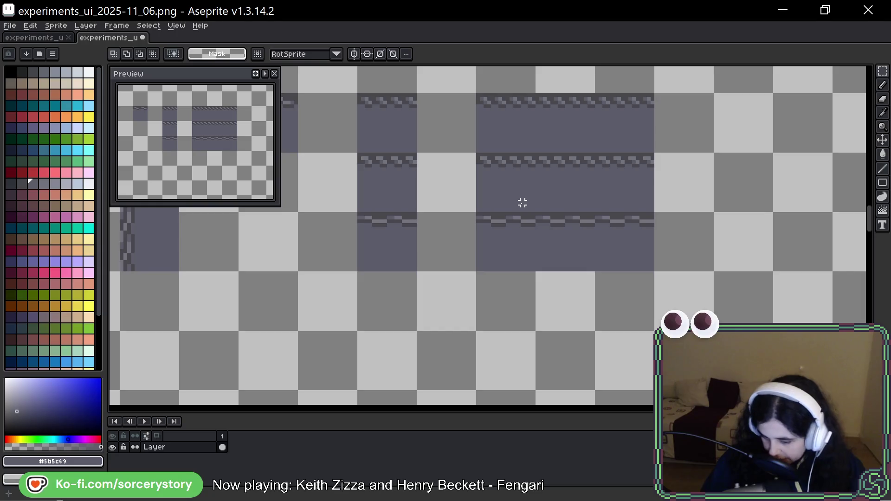
{"action": "scroll", "coordinate": [460, 245], "scroll_direction": "up", "scroll_amount": 1}
{"action": "scroll", "coordinate": [457, 242], "scroll_direction": "up", "scroll_amount": 1}
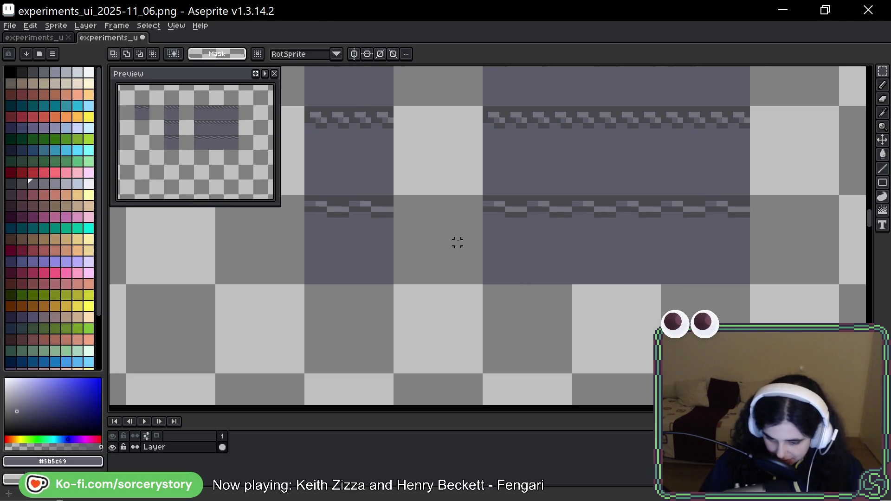
With the pencil active, sample the light grey #73737f from the chain border
{"action": "key", "text": "b"}
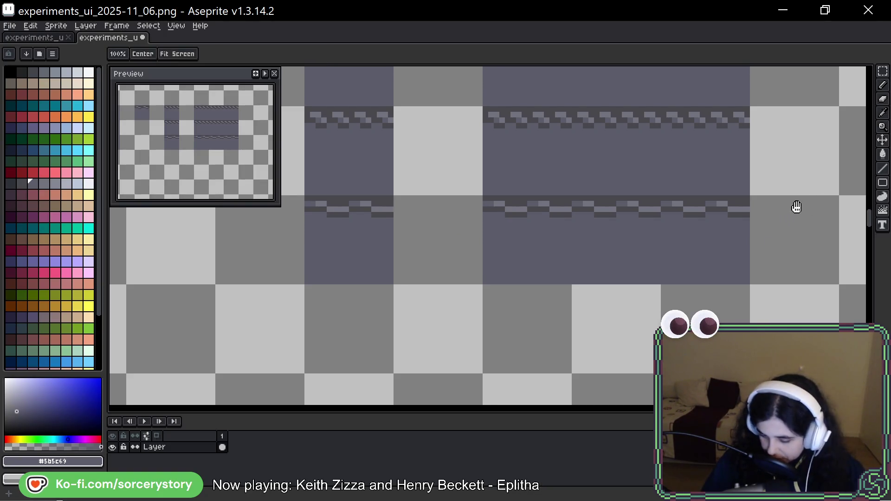
{"action": "left_click_drag", "start_coordinate": [796, 207], "coordinate": [732, 236]}
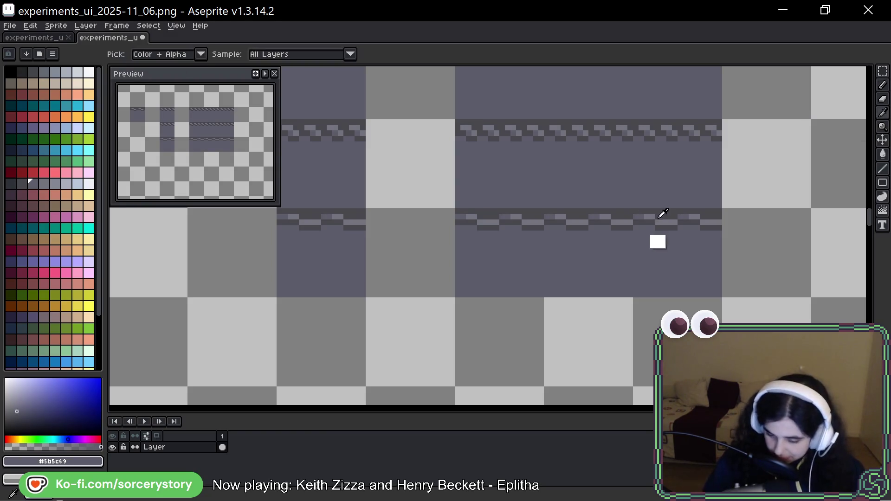
{"action": "left_click", "coordinate": [660, 216], "text": "alt"}
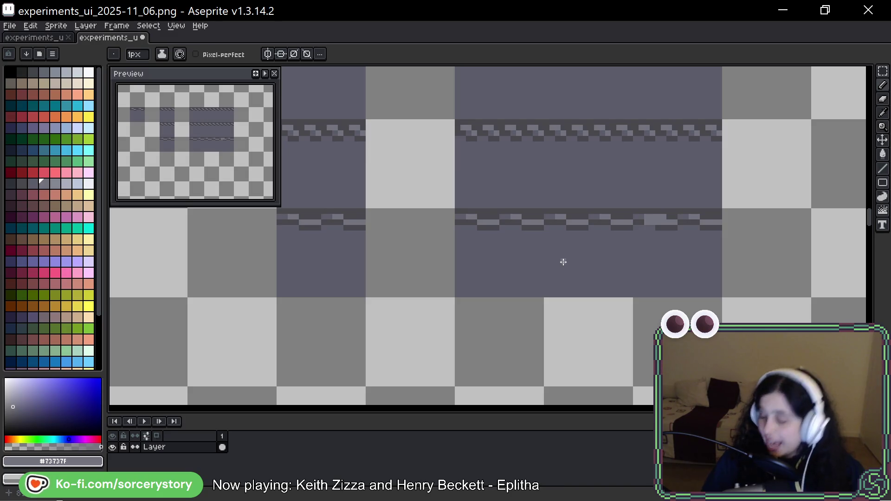
Select the dark chain-edged tile and place a copy one tile lower
{"action": "key", "text": "m"}
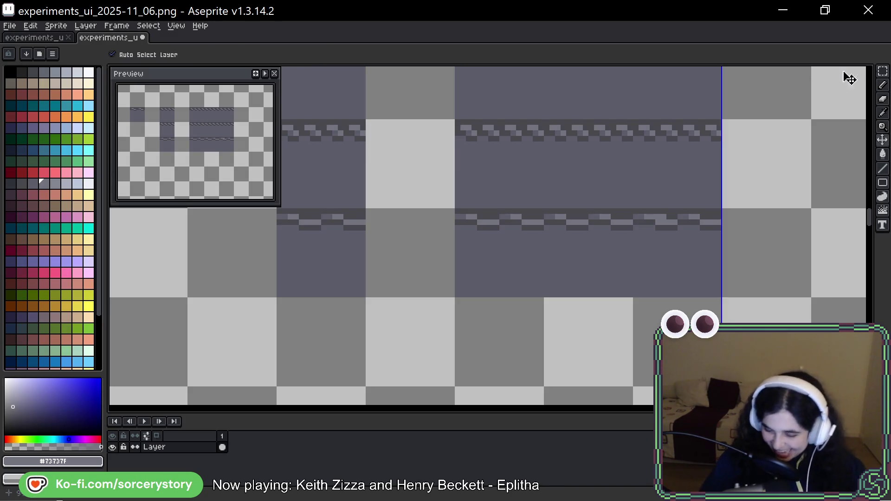
{"action": "scroll", "coordinate": [574, 228], "scroll_direction": "down", "scroll_amount": 2}
{"action": "scroll", "coordinate": [574, 227], "scroll_direction": "left", "scroll_amount": 2}
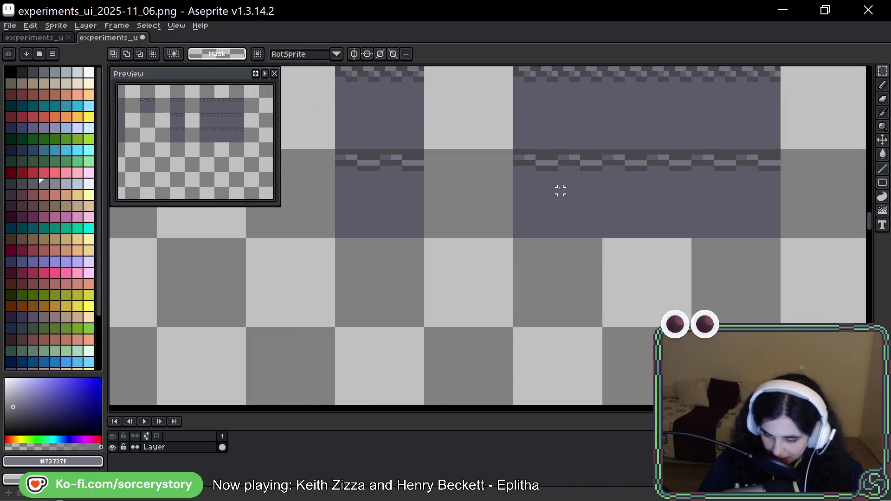
{"action": "left_click_drag", "start_coordinate": [376, 186], "coordinate": [383, 218]}
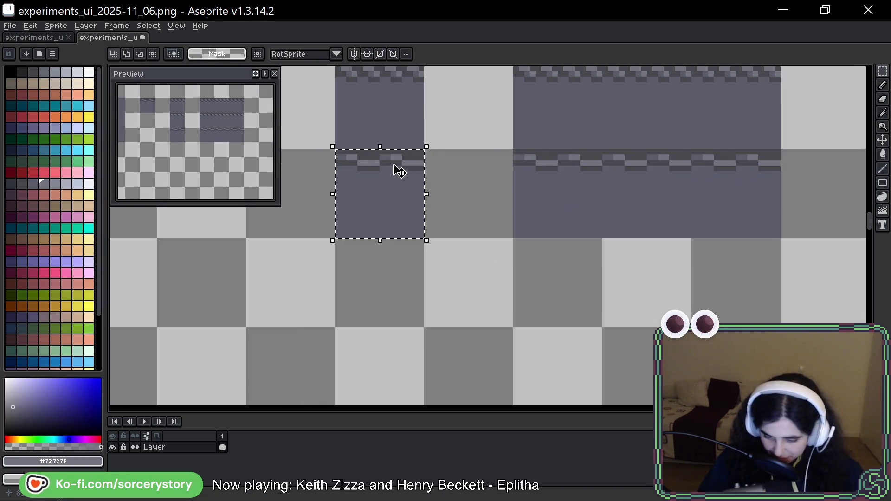
{"action": "scroll", "coordinate": [394, 169], "scroll_direction": "up", "scroll_amount": 2}
{"action": "key", "text": "b"}
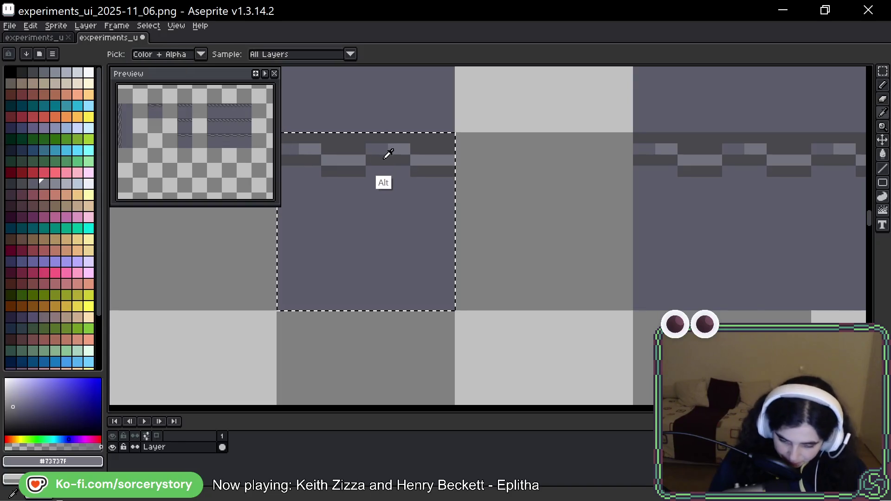
{"action": "scroll", "coordinate": [452, 139], "scroll_direction": "down", "scroll_amount": 2}
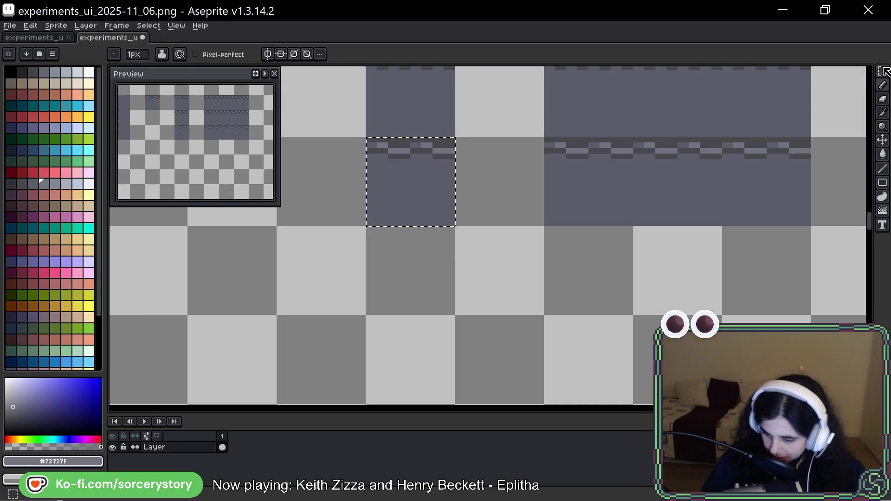
{"action": "key", "text": "ctrl+t"}
{"action": "left_click_drag", "start_coordinate": [434, 189], "coordinate": [411, 281]}
{"action": "scroll", "coordinate": [416, 219], "scroll_direction": "up", "scroll_amount": 5}
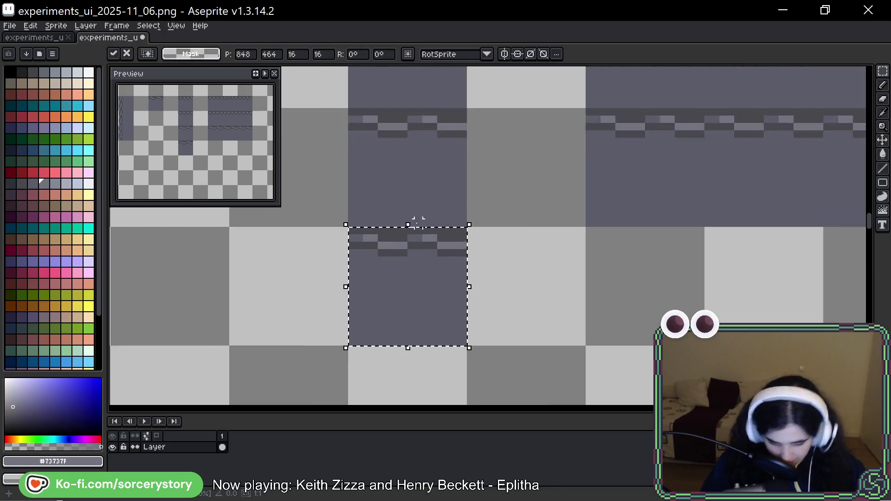
Pick the dark #43474d and paint two dark pixels into the copied chain row
{"action": "key", "text": "alt"}
{"action": "left_click", "coordinate": [419, 239], "text": "alt"}
{"action": "left_click", "coordinate": [406, 253]}
{"action": "left_click", "coordinate": [287, 253]}
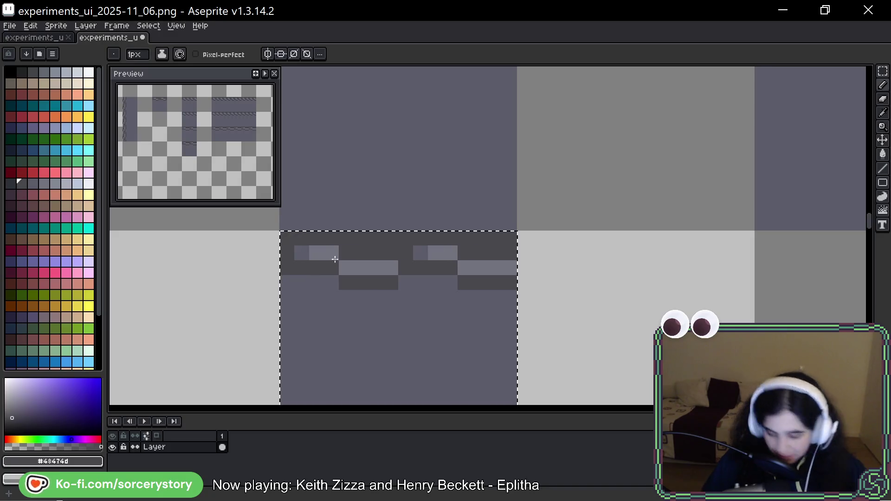
{"action": "scroll", "coordinate": [412, 299], "scroll_direction": "down", "scroll_amount": 3}
Sample light grey #73737F and extend the second light chain block by one pixel
{"action": "scroll", "coordinate": [403, 291], "scroll_direction": "up", "scroll_amount": 3}
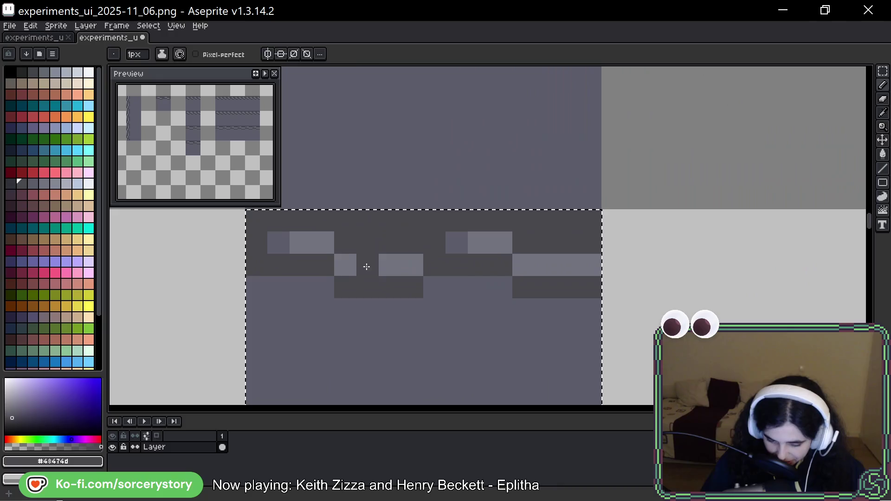
{"action": "key", "text": "alt"}
{"action": "left_click", "coordinate": [326, 240], "text": "alt"}
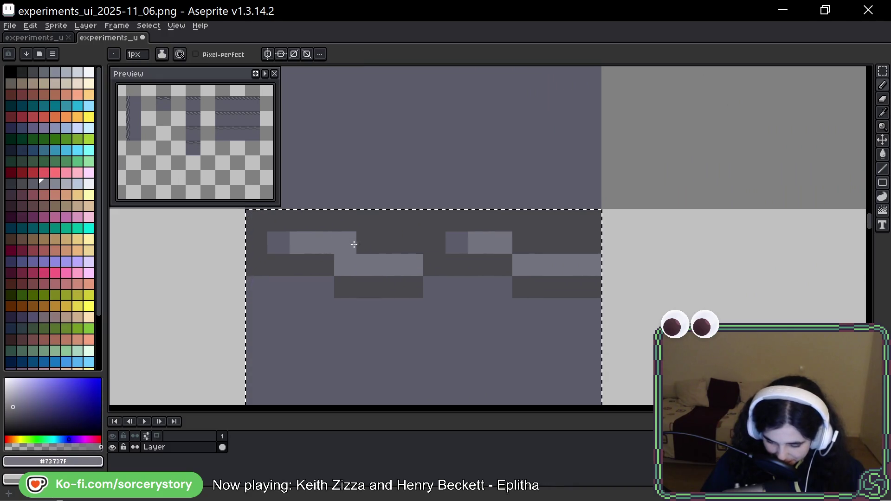
{"action": "left_click", "coordinate": [523, 242]}
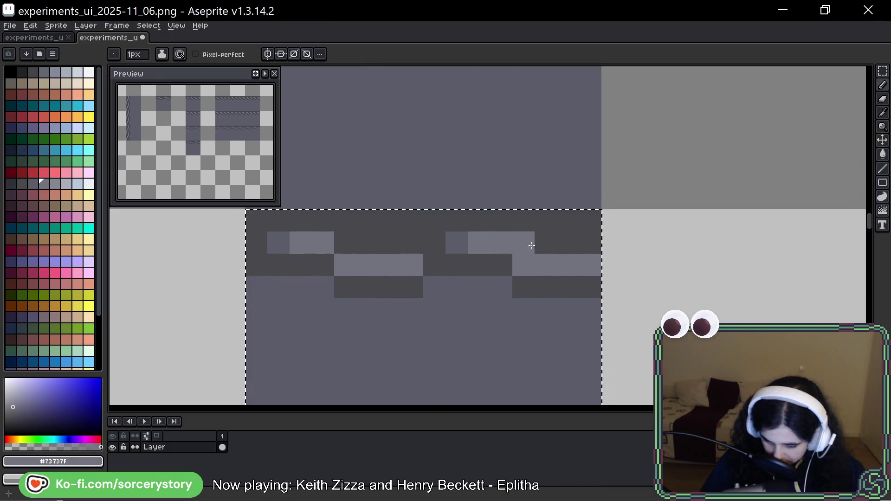
{"action": "scroll", "coordinate": [547, 245], "scroll_direction": "down", "scroll_amount": 4}
{"action": "mouse_move", "coordinate": [664, 283]}
{"action": "left_mouse_down"}
{"action": "mouse_move", "coordinate": [599, 223]}
{"action": "mouse_move", "coordinate": [562, 205]}
{"action": "mouse_move", "coordinate": [623, 190]}
{"action": "mouse_move", "coordinate": [514, 241]}
{"action": "left_mouse_up"}
Select the 192px chain tile, reposition it, and confirm its new position
{"action": "key", "text": "m"}
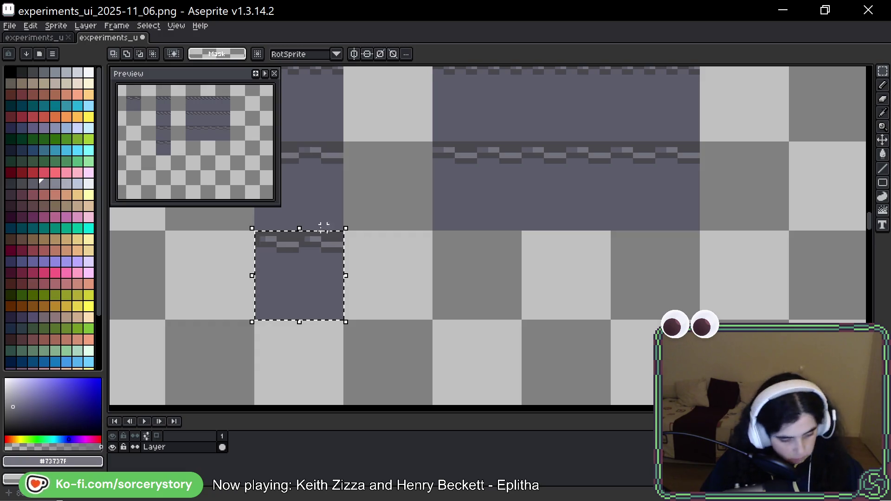
{"action": "scroll", "coordinate": [288, 234], "scroll_direction": "up", "scroll_amount": 4}
{"action": "key", "text": "b"}
{"action": "scroll", "coordinate": [289, 245], "scroll_direction": "down", "scroll_amount": 3}
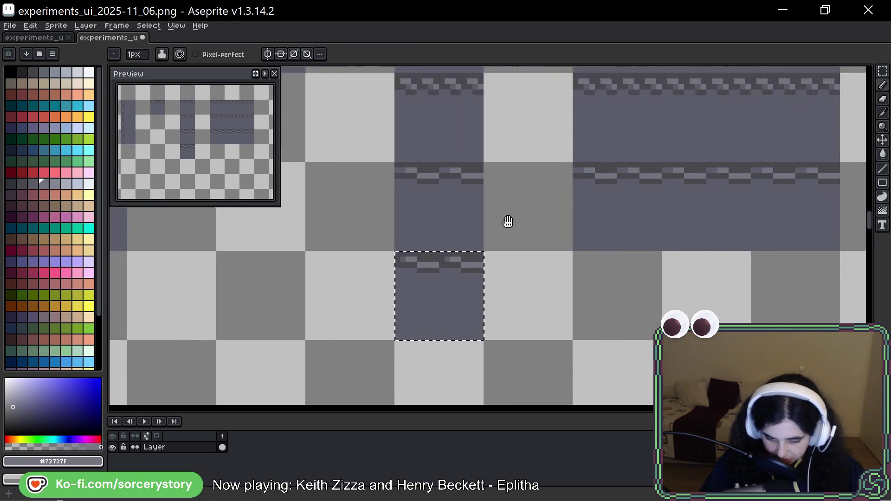
{"action": "mouse_move", "coordinate": [504, 223]}
{"action": "left_mouse_down"}
{"action": "mouse_move", "coordinate": [532, 181]}
{"action": "mouse_move", "coordinate": [428, 173]}
{"action": "left_mouse_up"}
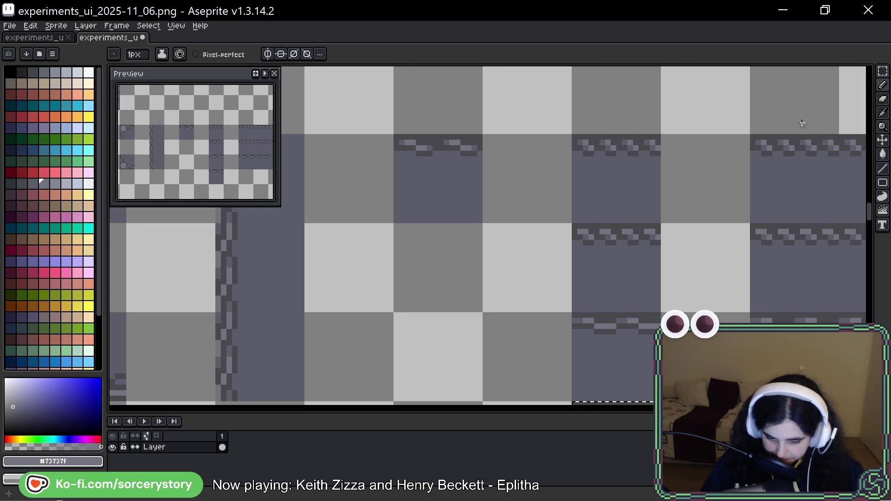
{"action": "key", "text": "m"}
{"action": "left_click_drag", "start_coordinate": [452, 159], "coordinate": [452, 153]}
{"action": "mouse_move", "coordinate": [445, 201]}
{"action": "left_mouse_down"}
{"action": "mouse_move", "coordinate": [541, 408]}
{"action": "mouse_move", "coordinate": [534, 360]}
{"action": "left_mouse_up"}
{"action": "mouse_move", "coordinate": [592, 354]}
{"action": "left_mouse_down"}
{"action": "mouse_move", "coordinate": [607, 267]}
{"action": "mouse_move", "coordinate": [537, 246]}
{"action": "left_mouse_up"}
{"action": "key", "text": "Return"}
{"action": "scroll", "coordinate": [521, 209], "scroll_direction": "up", "scroll_amount": 4}
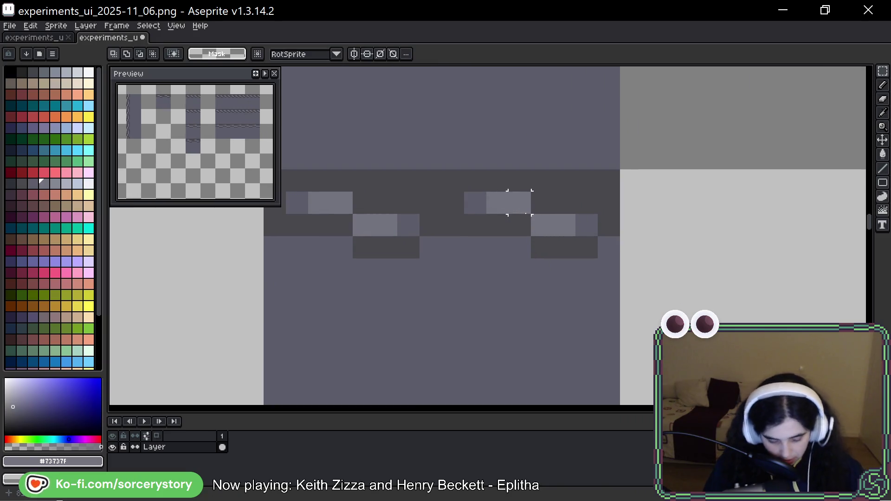
{"action": "key", "text": "b"}
Repaint four chain pixels panel grey #5b5c69 and two lower-row pixels dark #43474d
{"action": "left_click", "coordinate": [477, 199], "text": "alt"}
{"action": "left_click", "coordinate": [456, 203]}
{"action": "left_click", "coordinate": [433, 222]}
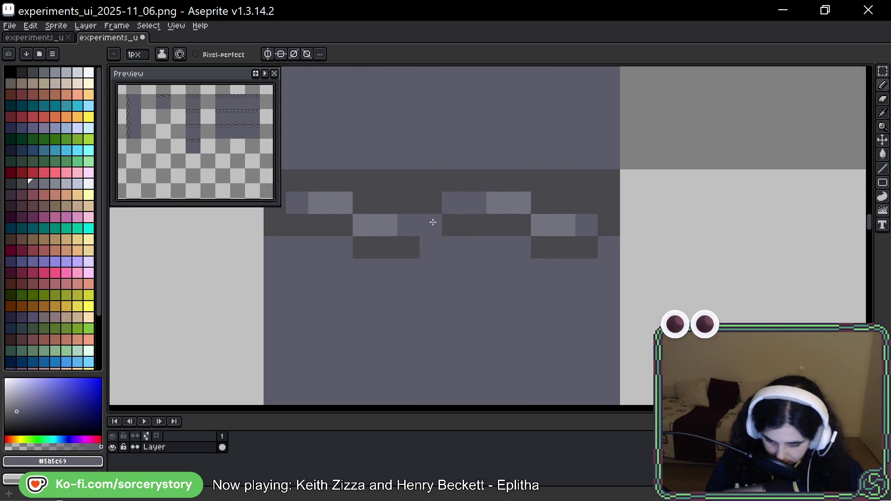
{"action": "left_click", "coordinate": [279, 208]}
{"action": "left_click", "coordinate": [604, 226]}
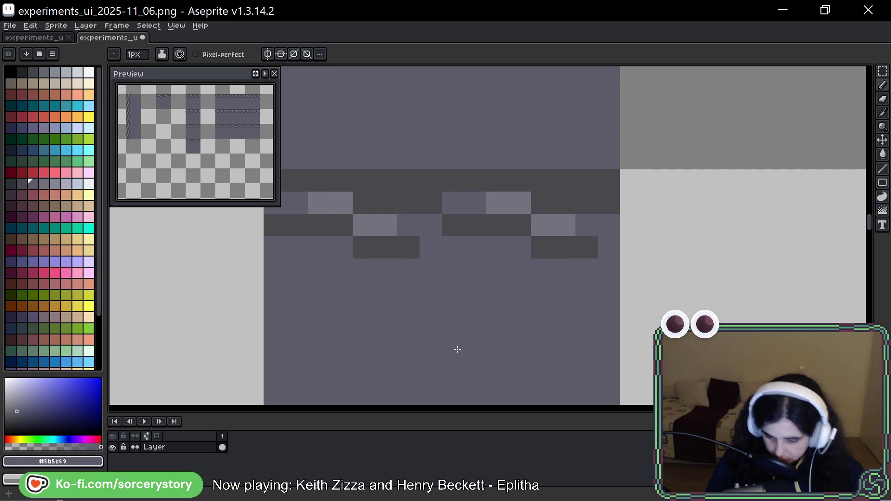
{"action": "left_click", "coordinate": [581, 251], "text": "alt"}
{"action": "left_click", "coordinate": [608, 248]}
{"action": "left_click", "coordinate": [486, 253]}
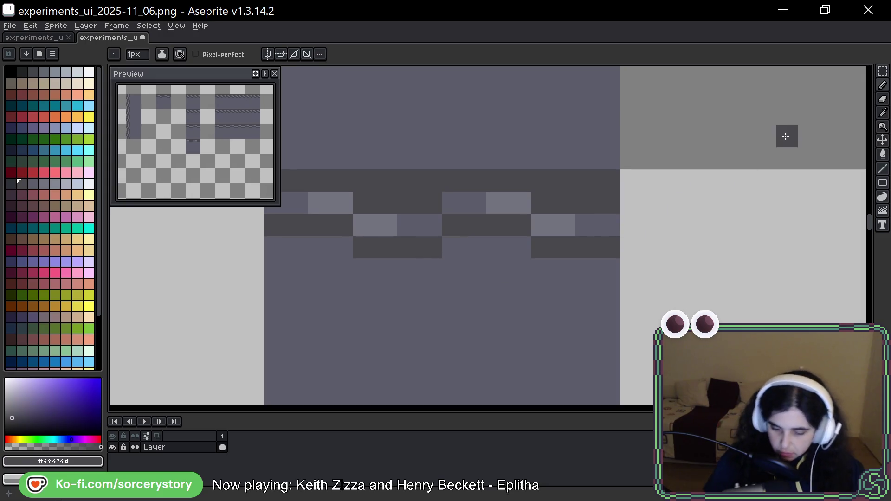
Pick the light grey #73737f from the chain and shift the view over the tiles
{"action": "scroll", "coordinate": [786, 135], "scroll_direction": "down", "scroll_amount": 5}
{"action": "scroll", "coordinate": [797, 142], "scroll_direction": "down", "scroll_amount": 4}
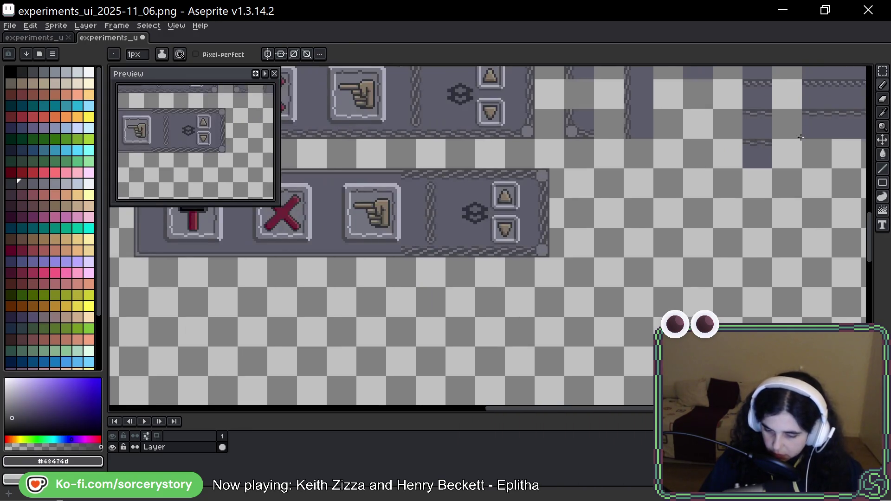
{"action": "scroll", "coordinate": [511, 162], "scroll_direction": "up", "scroll_amount": 3}
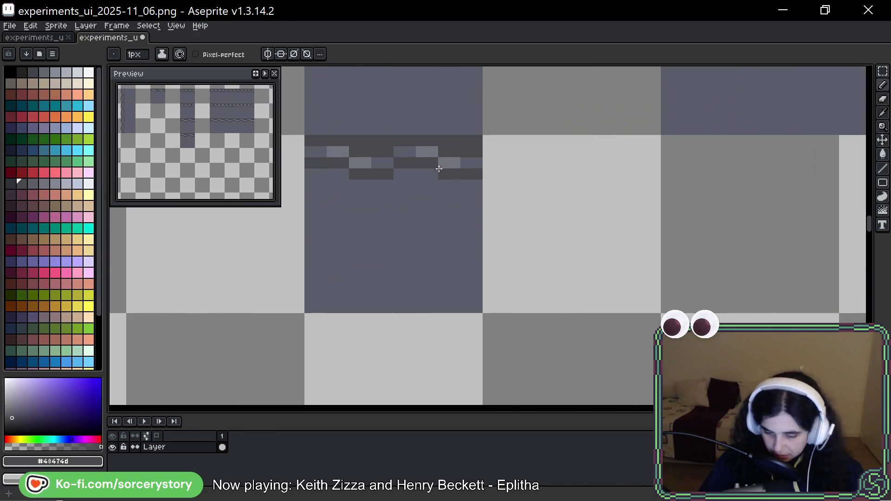
{"action": "left_click", "coordinate": [425, 152], "text": "alt"}
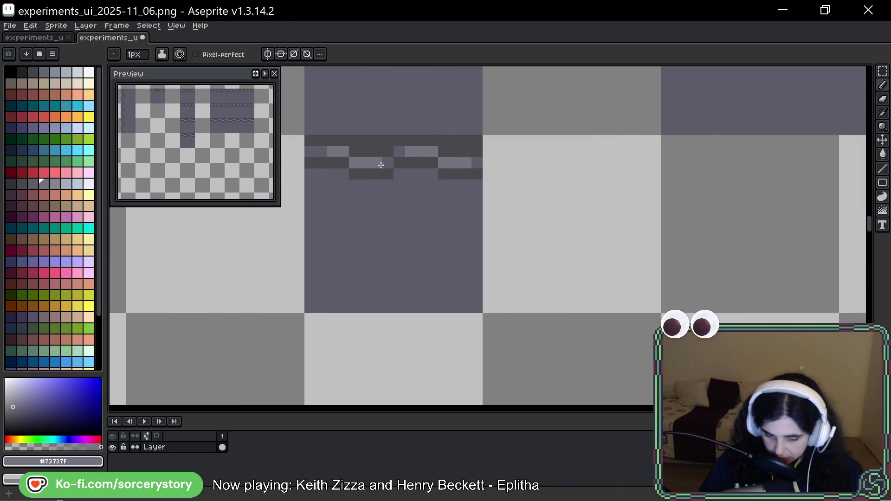
{"action": "scroll", "coordinate": [484, 169], "scroll_direction": "down", "scroll_amount": 4}
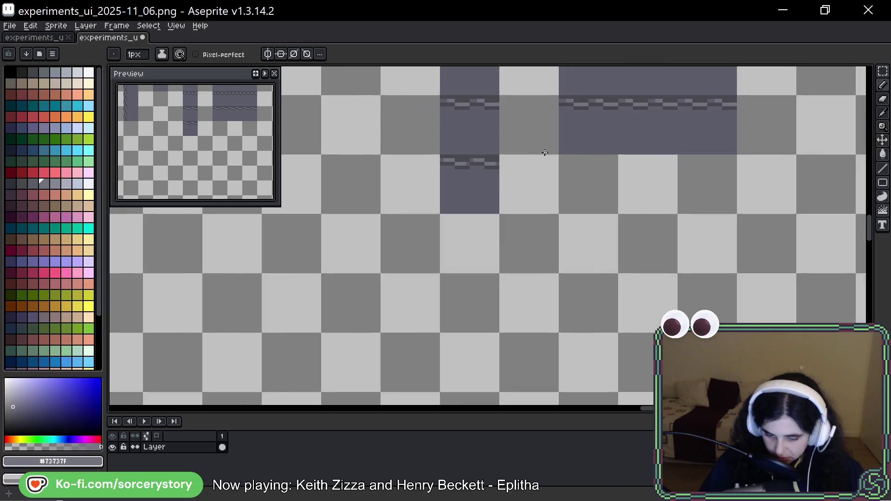
{"action": "mouse_move", "coordinate": [601, 137]}
{"action": "left_mouse_down"}
{"action": "mouse_move", "coordinate": [511, 175]}
{"action": "mouse_move", "coordinate": [519, 175]}
{"action": "left_mouse_up"}
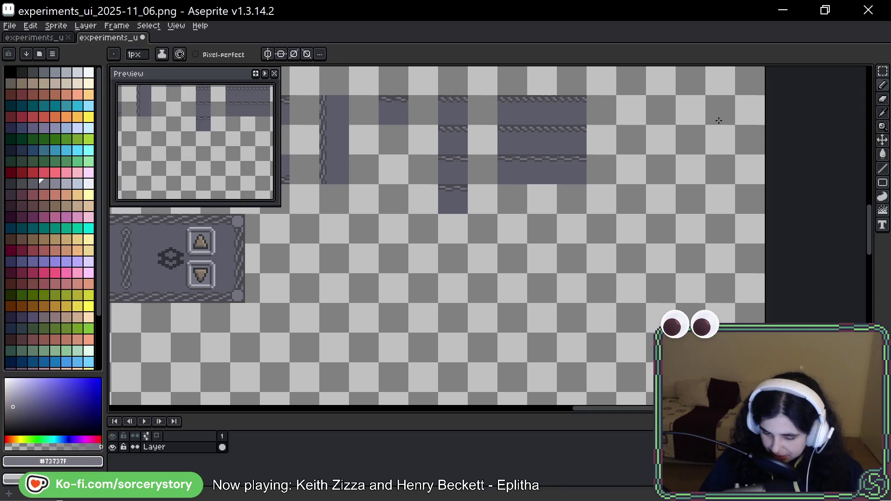
{"action": "left_click", "coordinate": [883, 72]}
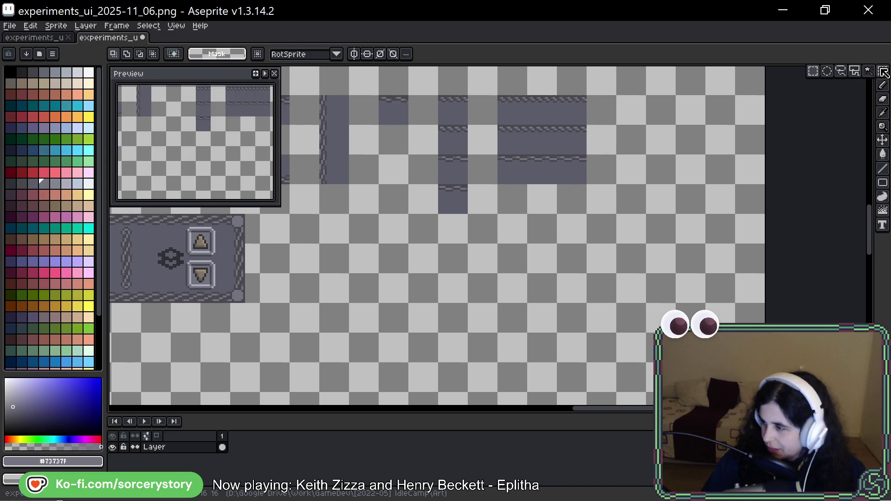
Select the dark 16x16 tile and move it to the right
{"action": "scroll", "coordinate": [446, 189], "scroll_direction": "up", "scroll_amount": 1}
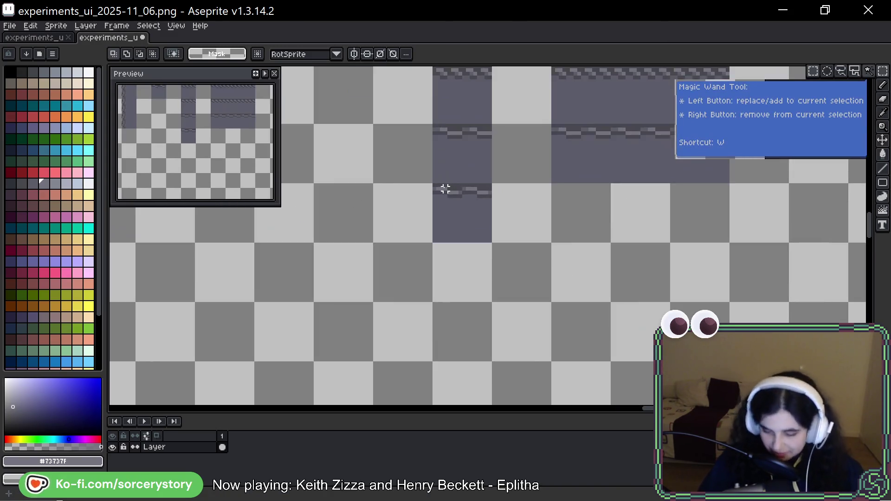
{"action": "left_click", "coordinate": [459, 213]}
{"action": "left_click_drag", "start_coordinate": [459, 213], "coordinate": [694, 223]}
{"action": "key", "text": "ctrl+d"}
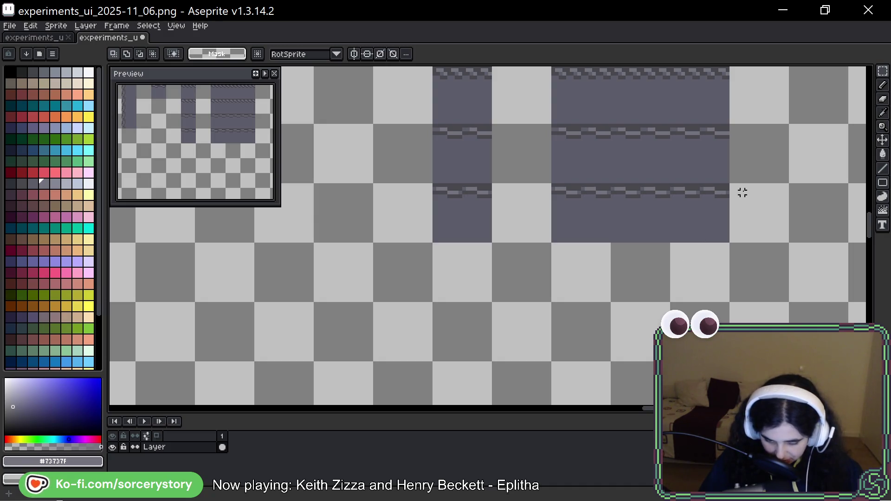
Select the lower-right dark strip and move it down into empty canvas
{"action": "left_click_drag", "start_coordinate": [746, 175], "coordinate": [705, 184]}
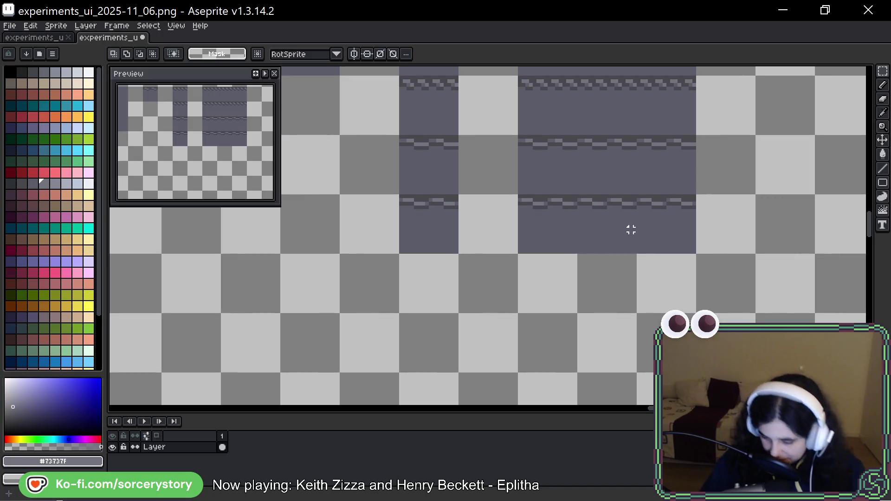
{"action": "left_click_drag", "start_coordinate": [534, 208], "coordinate": [695, 253]}
{"action": "scroll", "coordinate": [652, 239], "scroll_direction": "down", "scroll_amount": 1}
{"action": "mouse_move", "coordinate": [644, 240]}
{"action": "left_mouse_down"}
{"action": "mouse_move", "coordinate": [498, 239]}
{"action": "mouse_move", "coordinate": [491, 301]}
{"action": "left_mouse_up"}
Commit the moved strip, then rotate a 16x16 piece of it upside down and reposition it
{"action": "scroll", "coordinate": [501, 189], "scroll_direction": "up", "scroll_amount": 1}
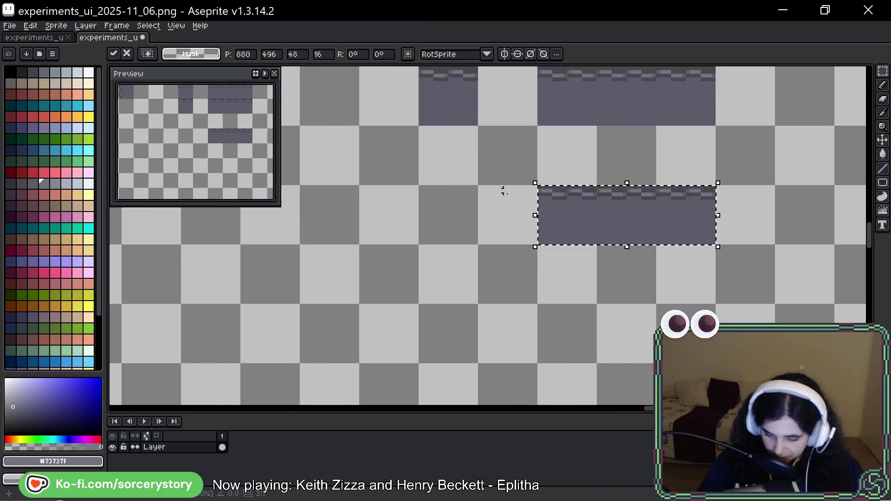
{"action": "key", "text": "Return"}
{"action": "mouse_move", "coordinate": [594, 185]}
{"action": "left_mouse_down"}
{"action": "mouse_move", "coordinate": [654, 244]}
{"action": "mouse_move", "coordinate": [603, 175]}
{"action": "mouse_move", "coordinate": [543, 235]}
{"action": "left_mouse_up"}
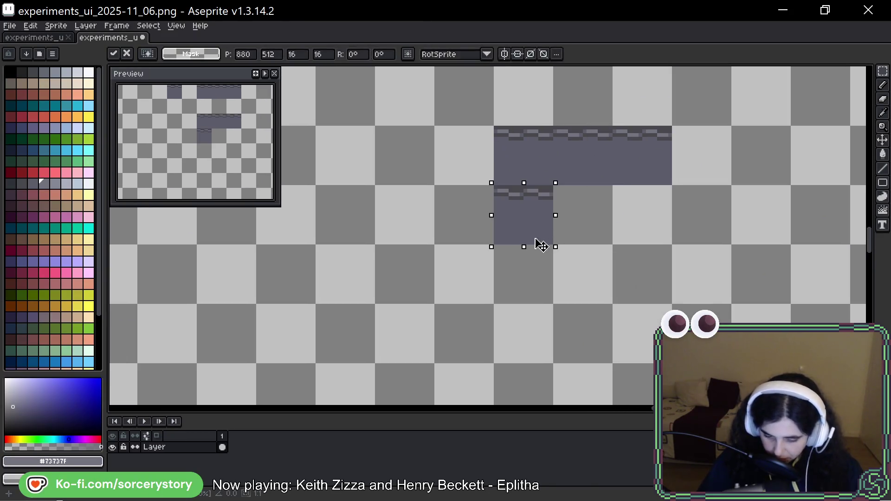
{"action": "mouse_move", "coordinate": [565, 175]}
{"action": "left_mouse_down"}
{"action": "mouse_move", "coordinate": [487, 159]}
{"action": "mouse_move", "coordinate": [440, 191]}
{"action": "left_mouse_up"}
{"action": "mouse_move", "coordinate": [533, 220]}
{"action": "left_mouse_down"}
{"action": "mouse_move", "coordinate": [523, 225]}
{"action": "mouse_move", "coordinate": [533, 213]}
{"action": "mouse_move", "coordinate": [598, 274]}
{"action": "left_mouse_up"}
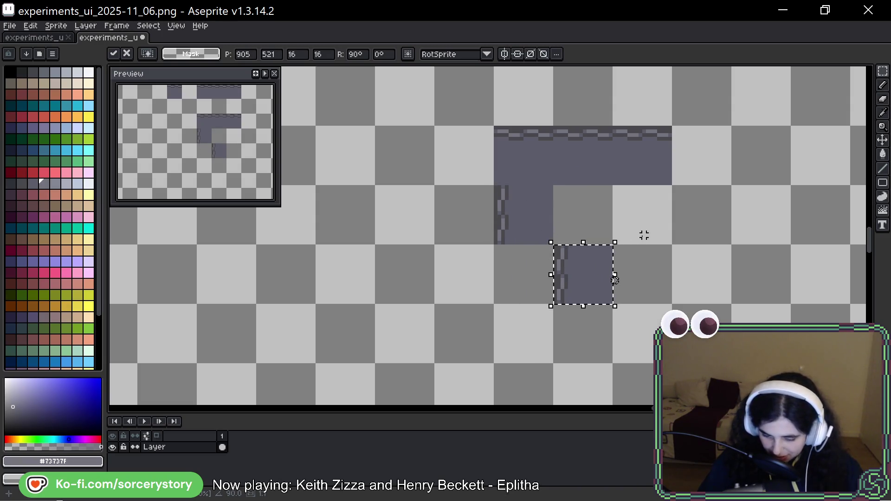
{"action": "mouse_move", "coordinate": [622, 238]}
{"action": "left_mouse_down"}
{"action": "mouse_move", "coordinate": [523, 234]}
{"action": "mouse_move", "coordinate": [530, 273]}
{"action": "left_mouse_up"}
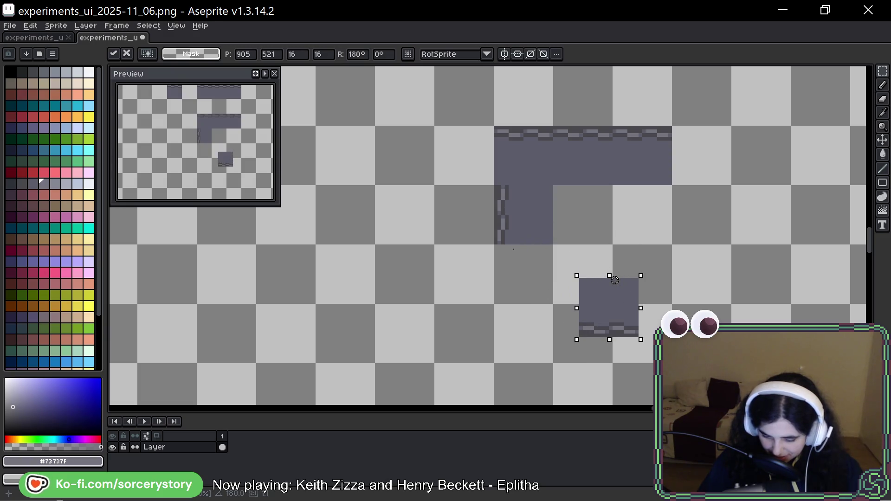
{"action": "mouse_move", "coordinate": [605, 306]}
{"action": "left_mouse_down"}
{"action": "mouse_move", "coordinate": [592, 285]}
{"action": "mouse_move", "coordinate": [696, 248]}
{"action": "left_mouse_up"}
Place an angled copy of the piece on the inner corner and commit it
{"action": "mouse_move", "coordinate": [733, 195]}
{"action": "left_mouse_down"}
{"action": "mouse_move", "coordinate": [643, 195]}
{"action": "mouse_move", "coordinate": [674, 149]}
{"action": "left_mouse_up"}
{"action": "left_click_drag", "start_coordinate": [730, 191], "coordinate": [657, 216]}
{"action": "key", "text": "ctrl+d"}
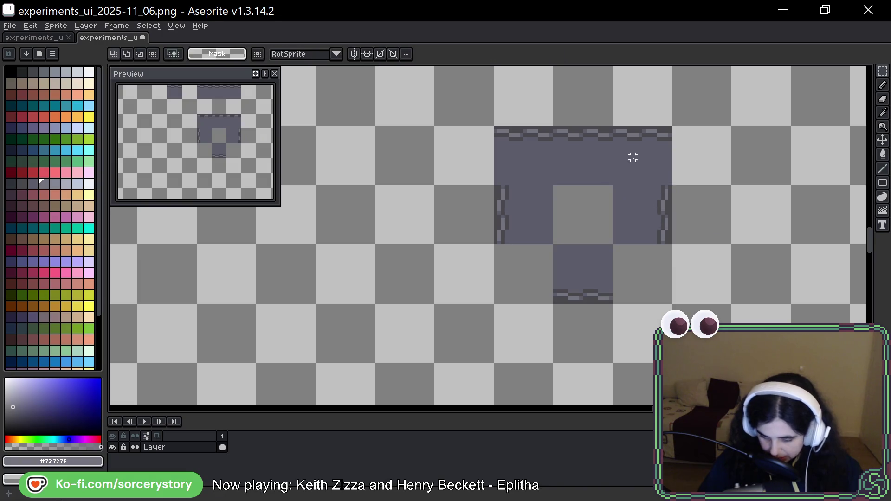
{"action": "key", "text": "ctrl+z"}
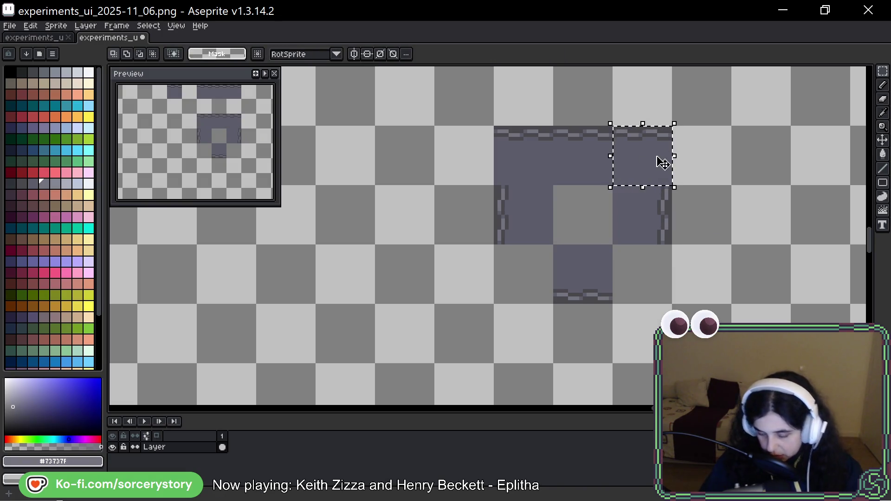
{"action": "key", "text": "ctrl+d"}
{"action": "scroll", "coordinate": [511, 219], "scroll_direction": "up", "scroll_amount": 1}
Clear the frame's top-left corner pixels to cut a notch
{"action": "scroll", "coordinate": [510, 222], "scroll_direction": "up", "scroll_amount": 3}
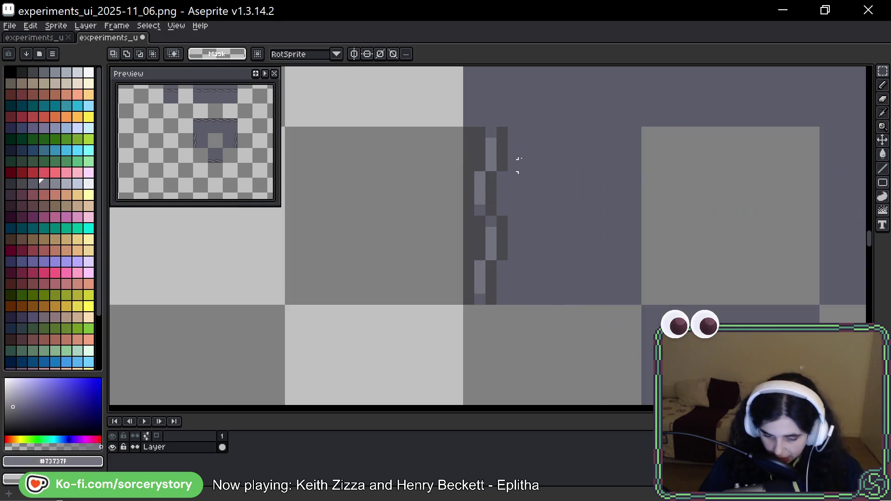
{"action": "mouse_move", "coordinate": [395, 302]}
{"action": "left_mouse_down"}
{"action": "mouse_move", "coordinate": [552, 235]}
{"action": "mouse_move", "coordinate": [517, 70]}
{"action": "mouse_move", "coordinate": [515, 244]}
{"action": "left_mouse_up"}
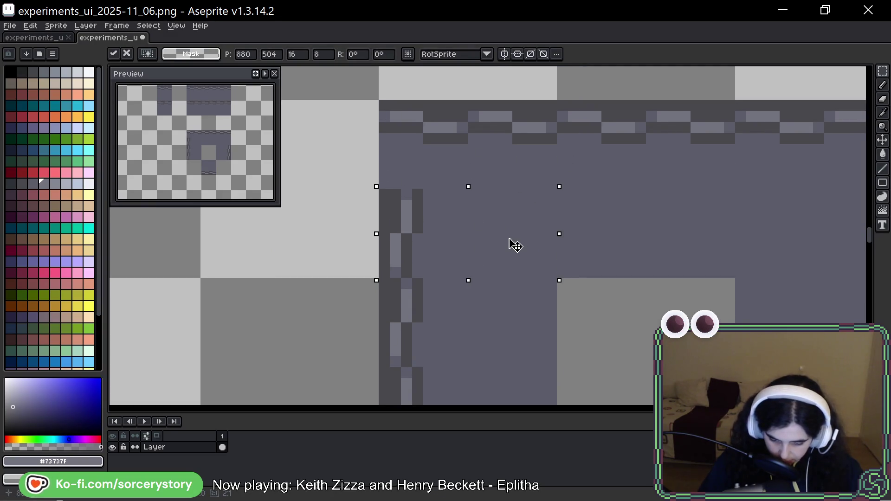
{"action": "key", "text": "ctrl+d"}
{"action": "scroll", "coordinate": [520, 245], "scroll_direction": "down", "scroll_amount": 3}
{"action": "scroll", "coordinate": [493, 208], "scroll_direction": "up", "scroll_amount": 2}
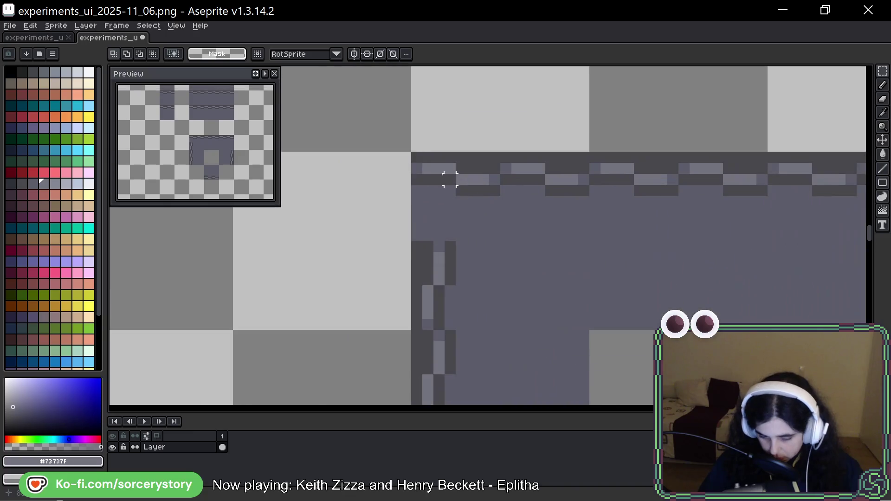
{"action": "left_click_drag", "start_coordinate": [417, 157], "coordinate": [494, 238]}
{"action": "key", "text": "Delete"}
Shift a piece at the frame's right edge and clear the top-right corner to transparent
{"action": "scroll", "coordinate": [492, 246], "scroll_direction": "down", "scroll_amount": 2}
{"action": "left_click_drag", "start_coordinate": [602, 268], "coordinate": [476, 185]}
{"action": "scroll", "coordinate": [583, 220], "scroll_direction": "up", "scroll_amount": 1}
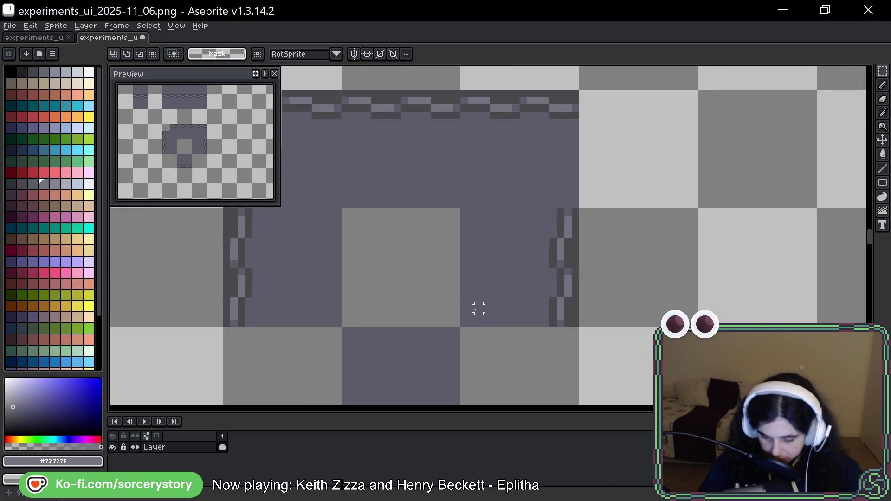
{"action": "mouse_move", "coordinate": [464, 319]}
{"action": "left_mouse_down"}
{"action": "mouse_move", "coordinate": [575, 273]}
{"action": "mouse_move", "coordinate": [557, 189]}
{"action": "left_mouse_up"}
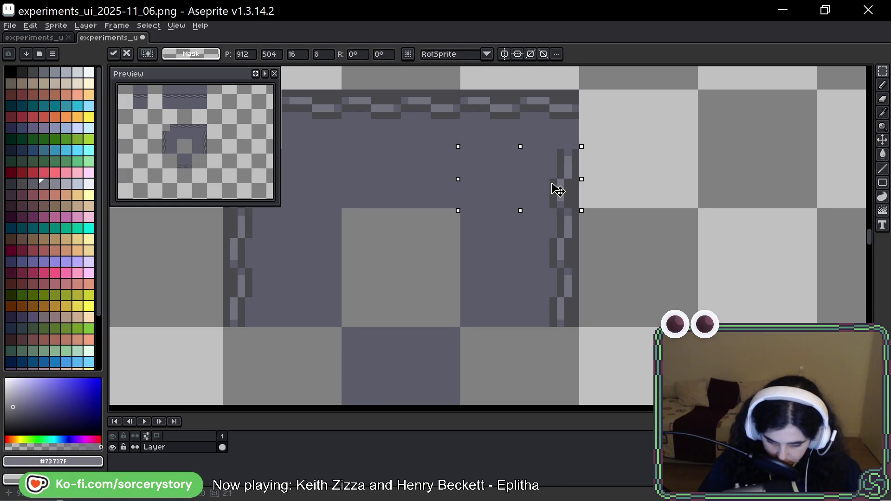
{"action": "key", "text": "ctrl+d"}
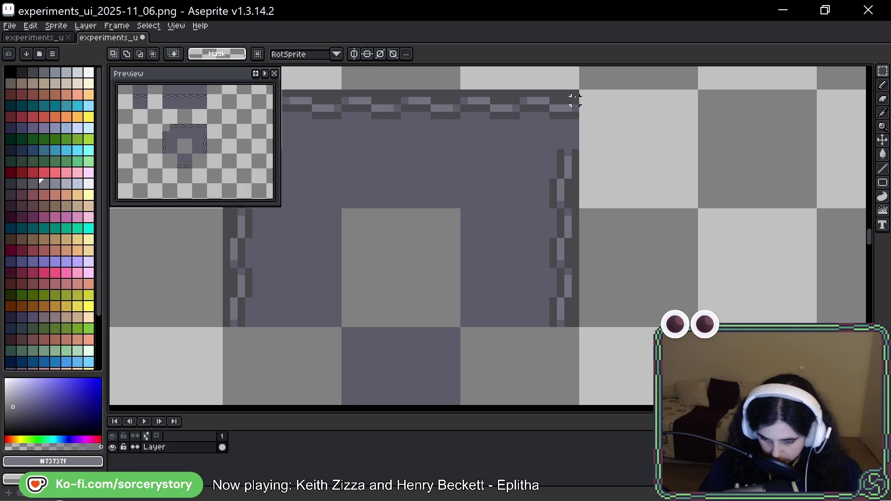
{"action": "mouse_move", "coordinate": [578, 91]}
{"action": "left_mouse_down"}
{"action": "mouse_move", "coordinate": [523, 152]}
{"action": "mouse_move", "coordinate": [529, 160]}
{"action": "left_mouse_up"}
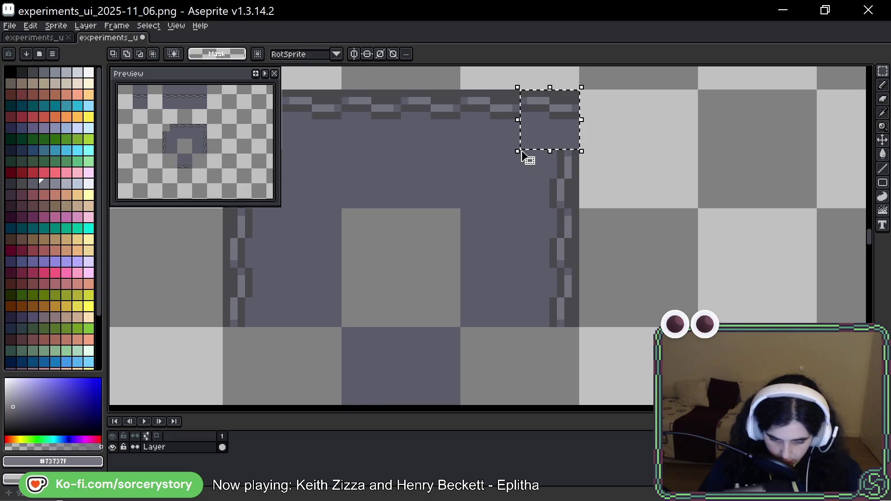
{"action": "key", "text": "Delete"}
Move the top-right corner block down to the frame's bottom corner
{"action": "left_click_drag", "start_coordinate": [490, 220], "coordinate": [646, 175]}
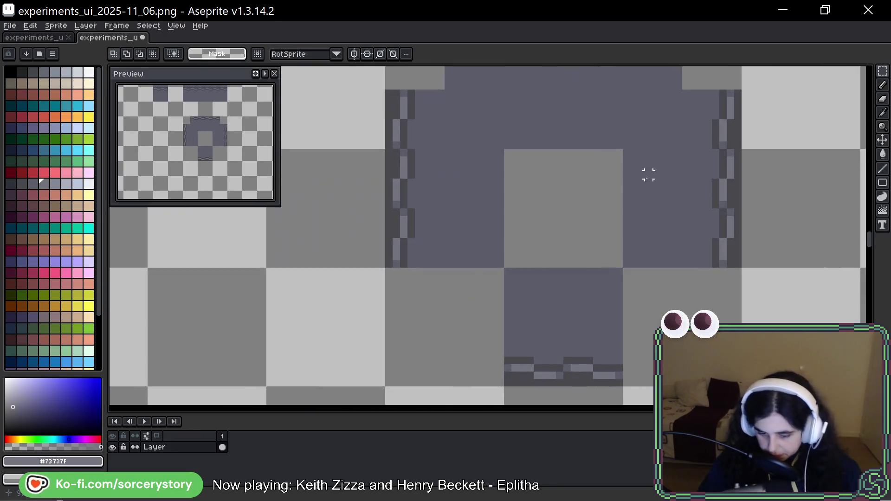
{"action": "scroll", "coordinate": [611, 229], "scroll_direction": "down", "scroll_amount": 1}
{"action": "mouse_move", "coordinate": [611, 229]}
{"action": "left_mouse_down"}
{"action": "mouse_move", "coordinate": [505, 215]}
{"action": "mouse_move", "coordinate": [485, 236]}
{"action": "left_mouse_up"}
{"action": "left_click_drag", "start_coordinate": [552, 121], "coordinate": [571, 169]}
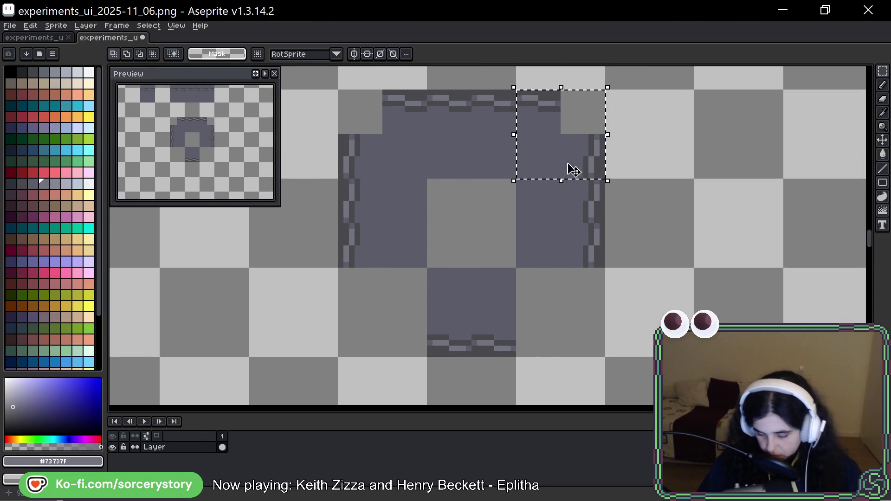
{"action": "mouse_move", "coordinate": [483, 237]}
{"action": "left_mouse_down"}
{"action": "mouse_move", "coordinate": [537, 110]}
{"action": "mouse_move", "coordinate": [545, 201]}
{"action": "mouse_move", "coordinate": [513, 199]}
{"action": "left_mouse_up"}
{"action": "mouse_move", "coordinate": [630, 109]}
{"action": "left_mouse_down"}
{"action": "mouse_move", "coordinate": [461, 159]}
{"action": "mouse_move", "coordinate": [450, 375]}
{"action": "mouse_move", "coordinate": [491, 272]}
{"action": "mouse_move", "coordinate": [418, 247]}
{"action": "mouse_move", "coordinate": [393, 264]}
{"action": "mouse_move", "coordinate": [450, 304]}
{"action": "mouse_move", "coordinate": [461, 290]}
{"action": "mouse_move", "coordinate": [679, 297]}
{"action": "mouse_move", "coordinate": [804, 312]}
{"action": "mouse_move", "coordinate": [645, 308]}
{"action": "mouse_move", "coordinate": [735, 311]}
{"action": "mouse_move", "coordinate": [653, 311]}
{"action": "mouse_move", "coordinate": [636, 292]}
{"action": "left_mouse_up"}
Commit the rotated corner block and clear the selection
{"action": "key", "text": "Return"}
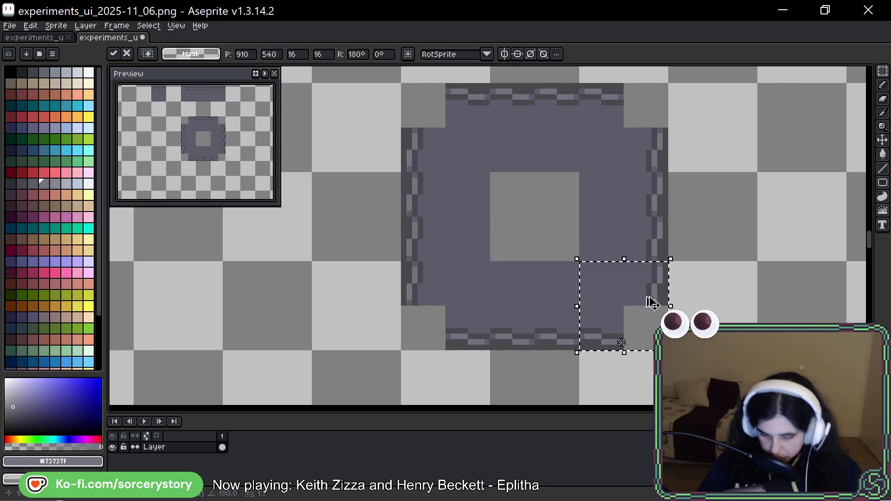
{"action": "key", "text": "ctrl+d"}
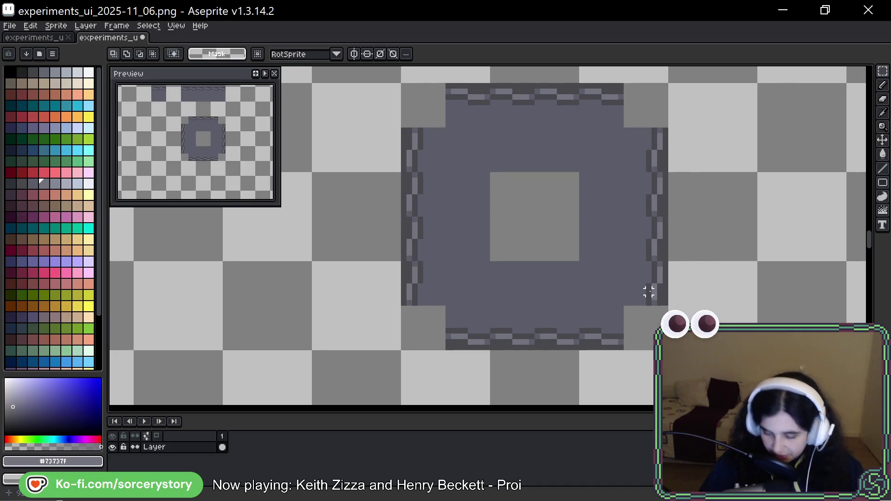
{"action": "scroll", "coordinate": [437, 111], "scroll_direction": "up", "scroll_amount": 2}
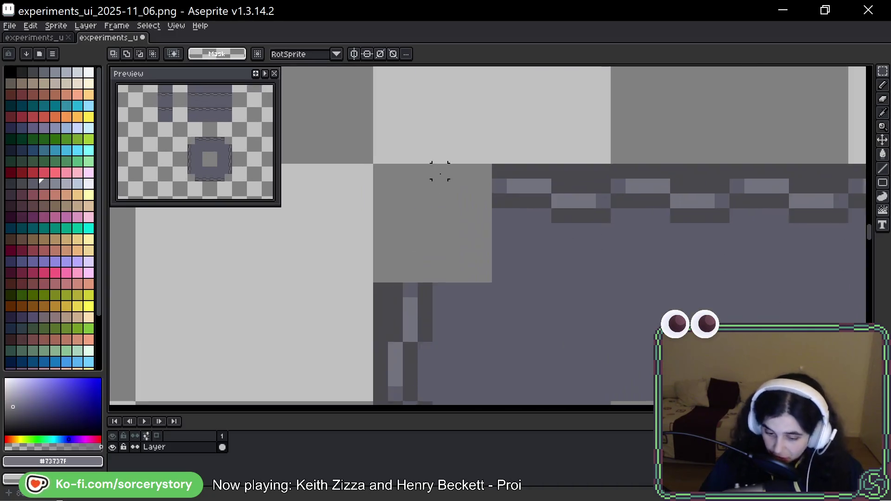
Draw a dark #43474d pencil line into the top-left notch
{"action": "key", "text": "b"}
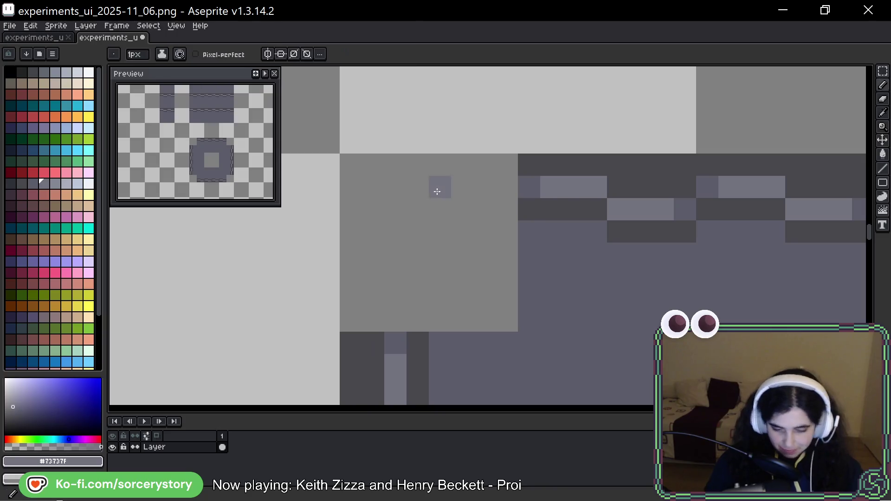
{"action": "left_click", "coordinate": [551, 163], "text": "alt"}
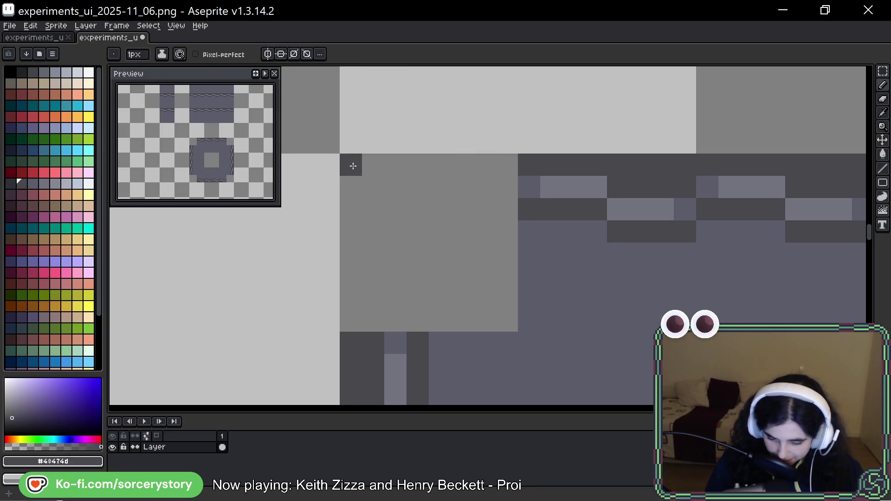
{"action": "left_click_drag", "start_coordinate": [352, 163], "coordinate": [411, 166]}
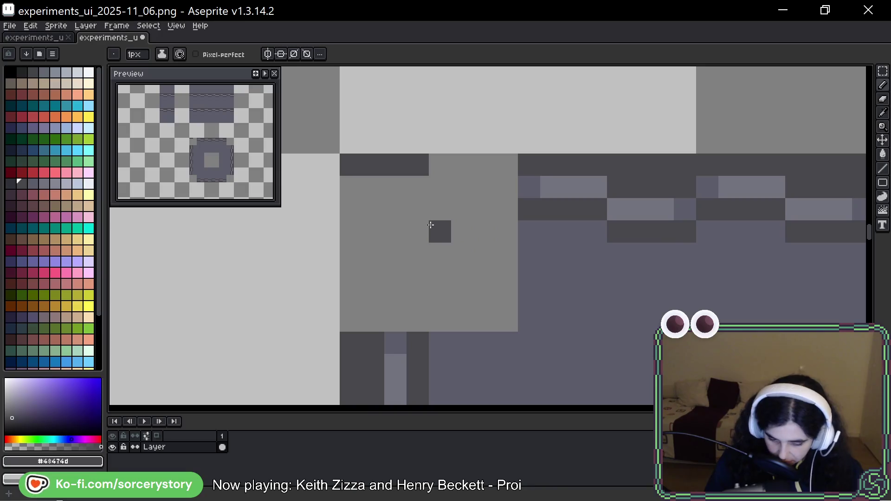
Paint a corner stud: a dark #43474d ring around a light #73737f centre
{"action": "left_click", "coordinate": [418, 232]}
{"action": "mouse_move", "coordinate": [421, 211]}
{"action": "left_mouse_down"}
{"action": "mouse_move", "coordinate": [358, 171]}
{"action": "mouse_move", "coordinate": [372, 233]}
{"action": "mouse_move", "coordinate": [396, 231]}
{"action": "left_mouse_up"}
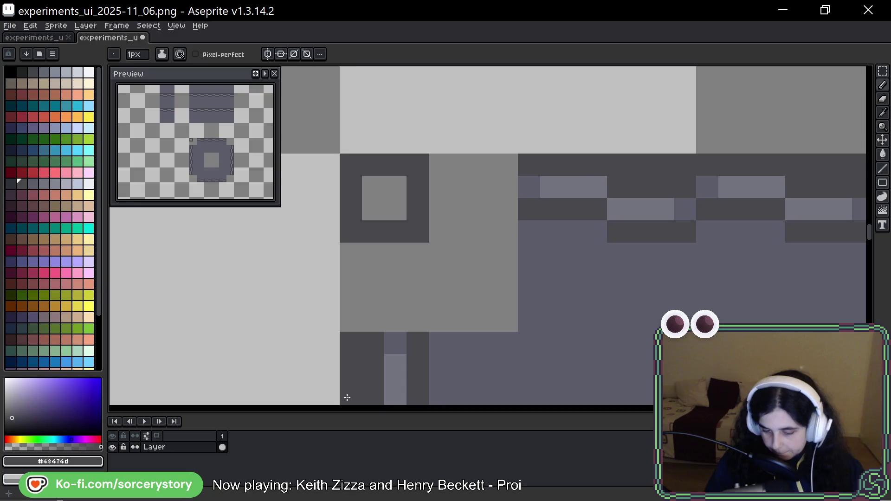
{"action": "left_click", "coordinate": [581, 181], "text": "alt"}
{"action": "left_click_drag", "start_coordinate": [394, 185], "coordinate": [373, 210]}
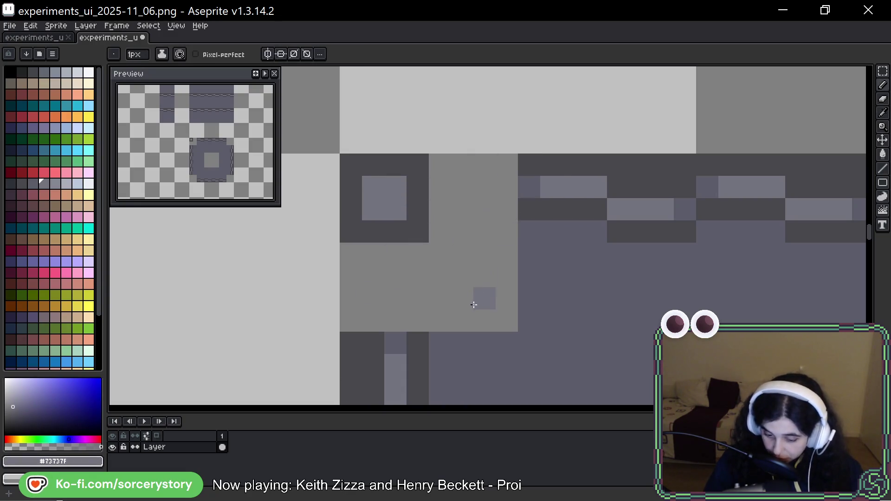
{"action": "mouse_move", "coordinate": [639, 204]}
{"action": "left_mouse_down"}
{"action": "mouse_move", "coordinate": [659, 242]}
{"action": "mouse_move", "coordinate": [631, 300]}
{"action": "left_mouse_up"}
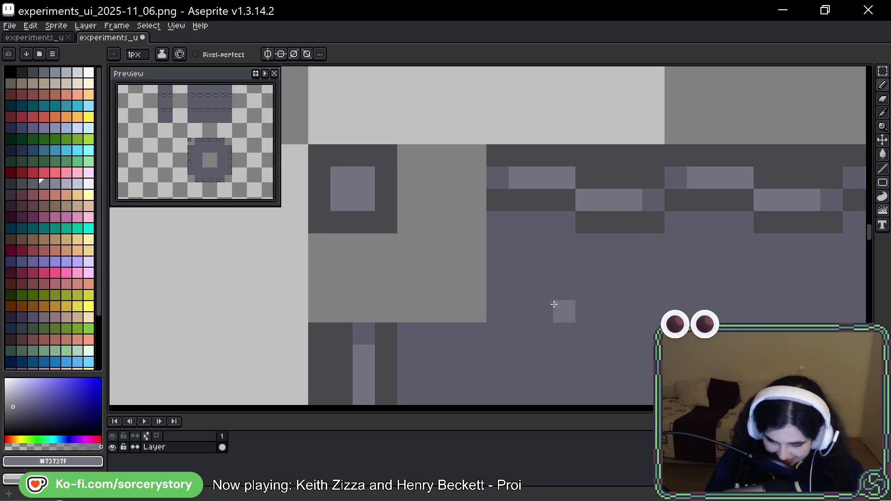
{"action": "left_click", "coordinate": [402, 245], "text": "alt"}
{"action": "left_click", "coordinate": [386, 223]}
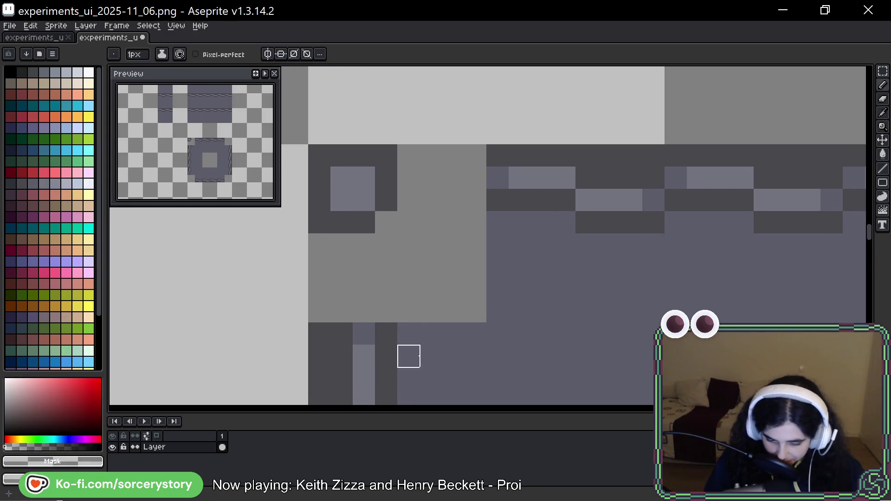
{"action": "left_click", "coordinate": [501, 318], "text": "alt"}
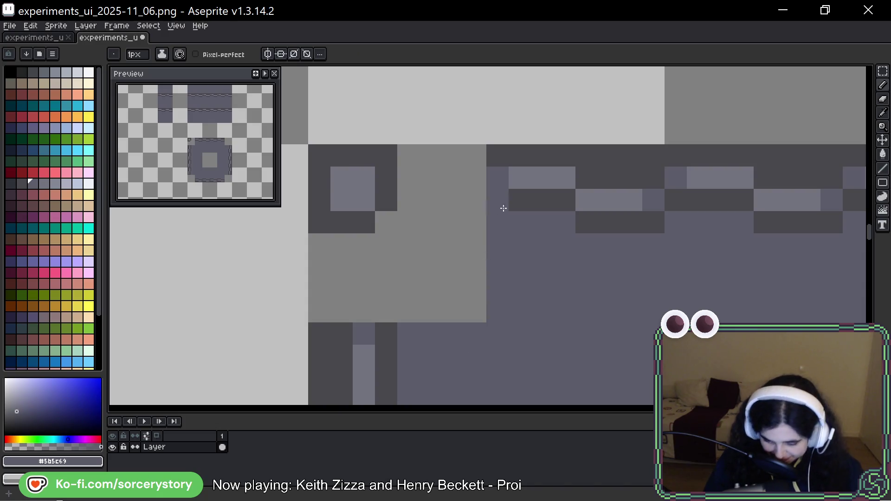
{"action": "left_click", "coordinate": [513, 157], "text": "alt"}
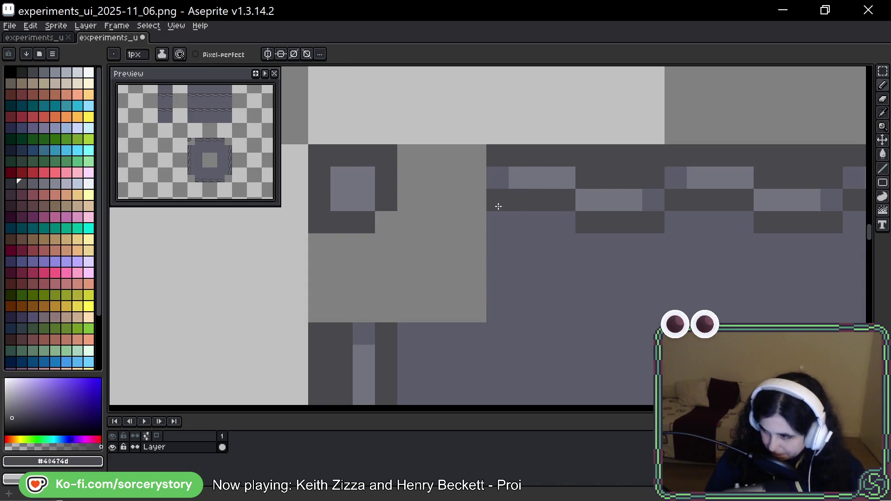
Move the selected chain pixels left along the top border
{"action": "key", "text": "m"}
{"action": "mouse_move", "coordinate": [488, 147]}
{"action": "left_mouse_down"}
{"action": "mouse_move", "coordinate": [551, 254]}
{"action": "mouse_move", "coordinate": [576, 256]}
{"action": "mouse_move", "coordinate": [640, 320]}
{"action": "mouse_move", "coordinate": [661, 322]}
{"action": "left_mouse_up"}
{"action": "left_click_drag", "start_coordinate": [665, 144], "coordinate": [573, 324]}
{"action": "left_click_drag", "start_coordinate": [636, 260], "coordinate": [447, 254]}
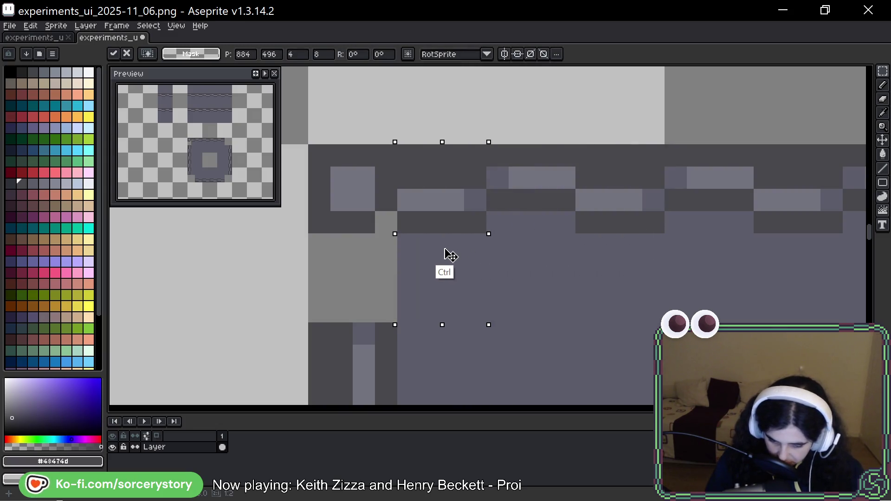
{"action": "key", "text": "ctrl+d"}
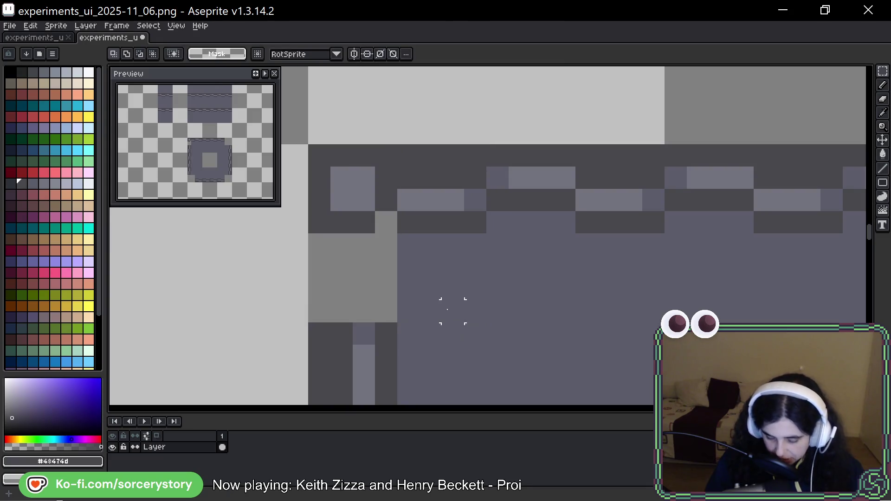
Add a light highlight pixel to the left chain link at the top-left corner
{"action": "key", "text": "i"}
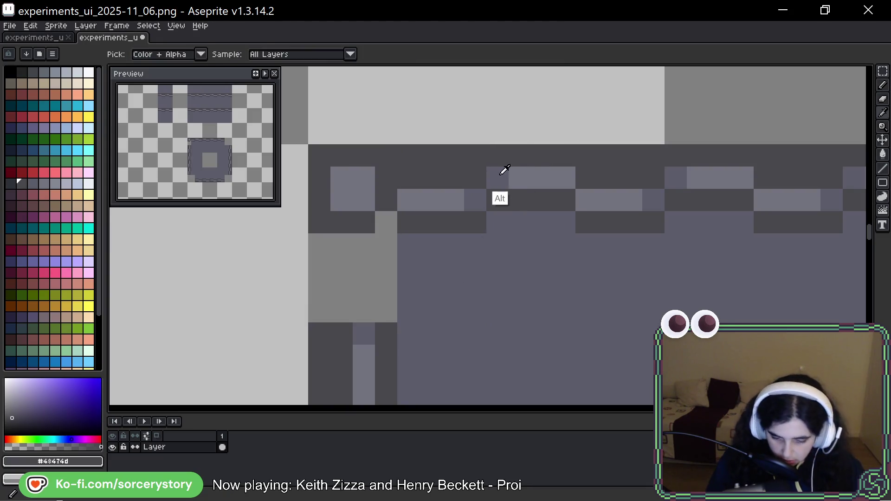
{"action": "left_click", "coordinate": [503, 171]}
{"action": "key", "text": "b"}
{"action": "key", "text": "space"}
{"action": "left_click_drag", "start_coordinate": [461, 299], "coordinate": [542, 264]}
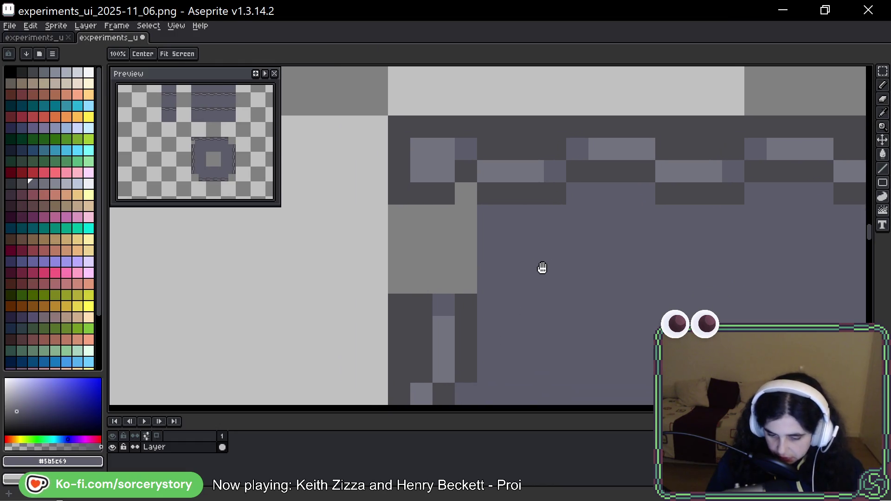
{"action": "left_click", "coordinate": [503, 179], "text": "alt"}
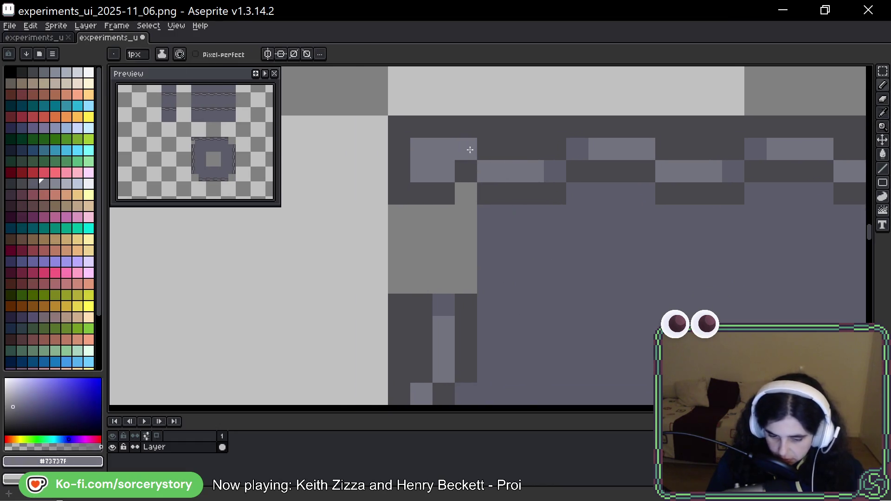
{"action": "key", "text": "ctrl+z"}
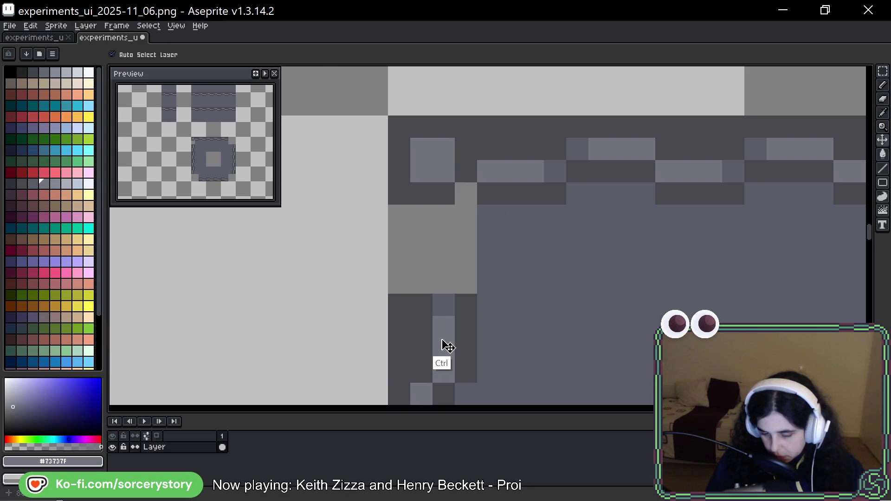
{"action": "left_click", "coordinate": [442, 279]}
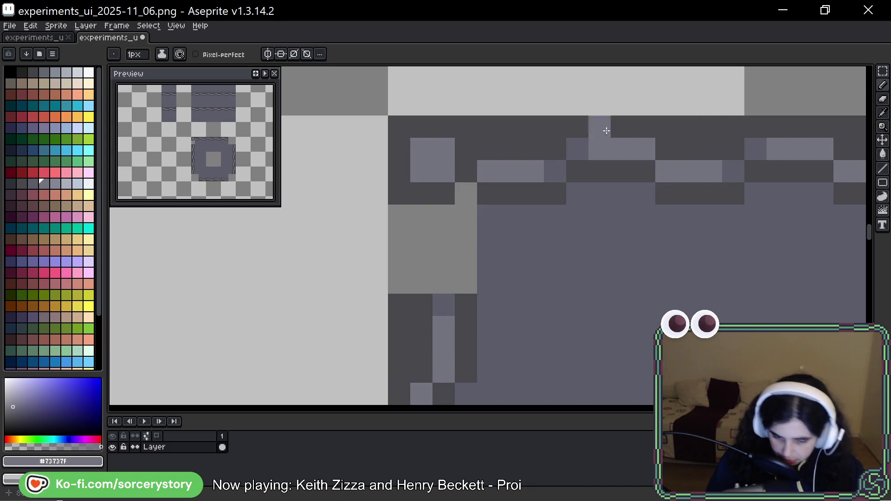
Duplicate the lower left-side chain link upward to extend the left border
{"action": "mouse_move", "coordinate": [487, 298]}
{"action": "left_mouse_down"}
{"action": "mouse_move", "coordinate": [485, 272]}
{"action": "mouse_move", "coordinate": [472, 269]}
{"action": "left_mouse_up"}
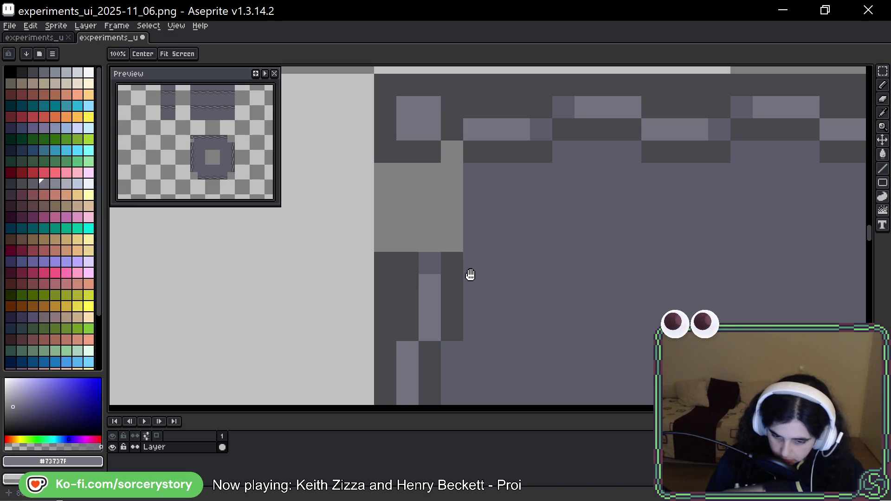
{"action": "left_click", "coordinate": [451, 137], "text": "alt"}
{"action": "left_click_drag", "start_coordinate": [482, 236], "coordinate": [452, 306]}
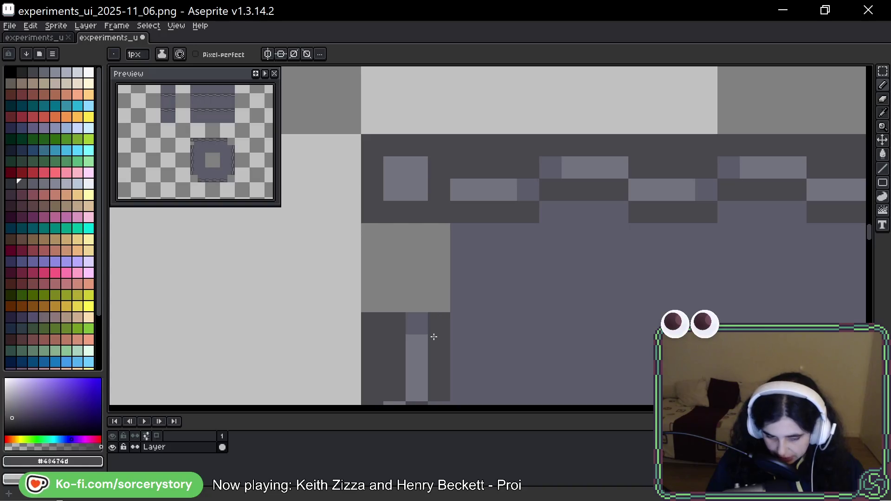
{"action": "mouse_move", "coordinate": [442, 349]}
{"action": "left_mouse_down"}
{"action": "mouse_move", "coordinate": [428, 307]}
{"action": "mouse_move", "coordinate": [437, 319]}
{"action": "mouse_move", "coordinate": [428, 229]}
{"action": "left_mouse_up"}
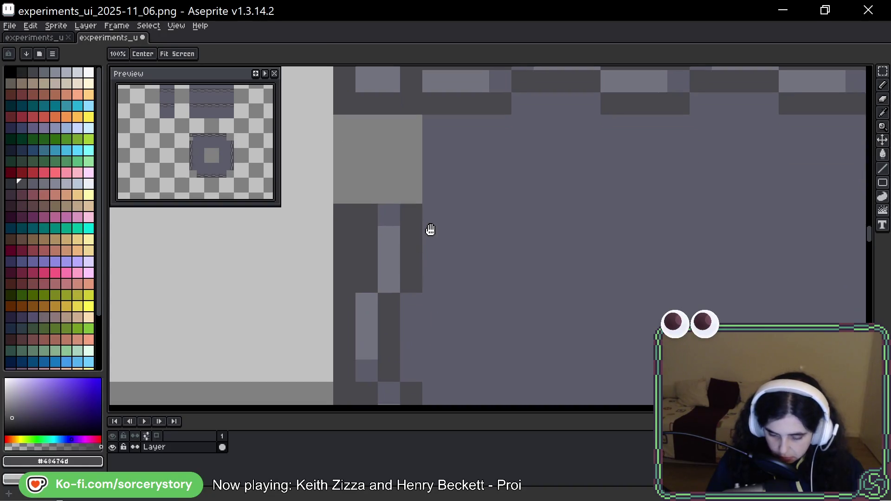
{"action": "key", "text": "m"}
{"action": "mouse_move", "coordinate": [388, 304]}
{"action": "left_mouse_down"}
{"action": "mouse_move", "coordinate": [407, 357]}
{"action": "mouse_move", "coordinate": [392, 173]}
{"action": "left_mouse_up"}
{"action": "key", "text": "ctrl+d"}
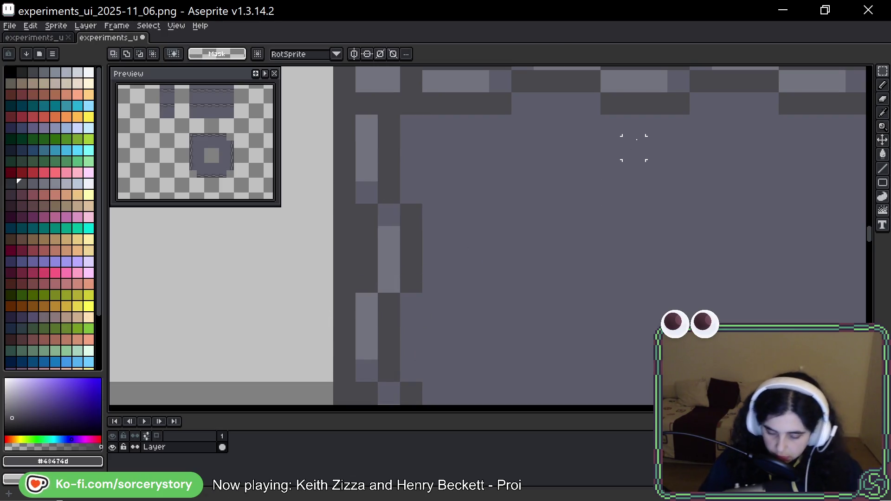
Move a block of the left side up over the top-left corner to finish that corner piece
{"action": "scroll", "coordinate": [634, 147], "scroll_direction": "down", "scroll_amount": 5}
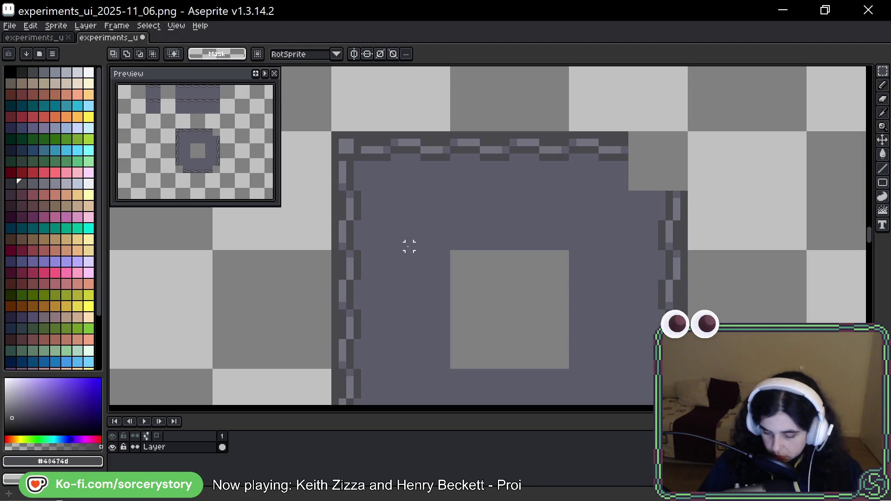
{"action": "left_click_drag", "start_coordinate": [372, 276], "coordinate": [384, 304]}
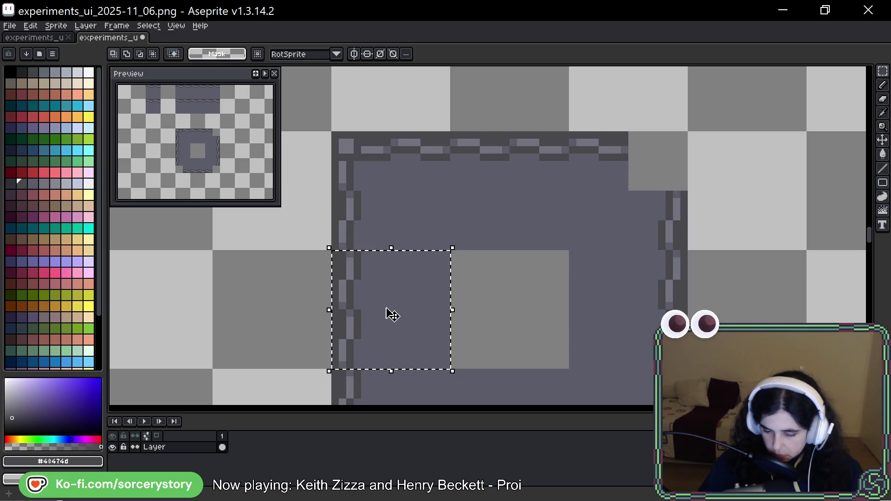
{"action": "mouse_move", "coordinate": [386, 308]}
{"action": "left_mouse_down"}
{"action": "mouse_move", "coordinate": [352, 201]}
{"action": "mouse_move", "coordinate": [360, 205]}
{"action": "left_mouse_up"}
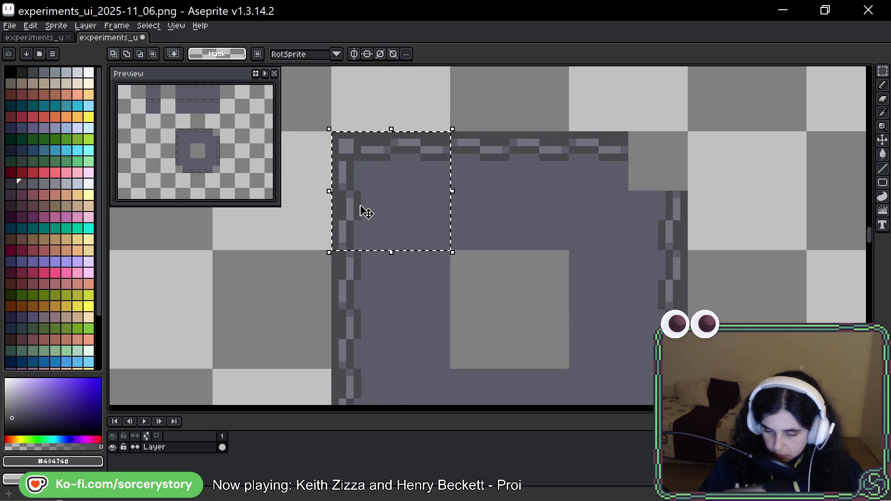
{"action": "key", "text": "ctrl+d"}
{"action": "scroll", "coordinate": [345, 185], "scroll_direction": "up", "scroll_amount": 5}
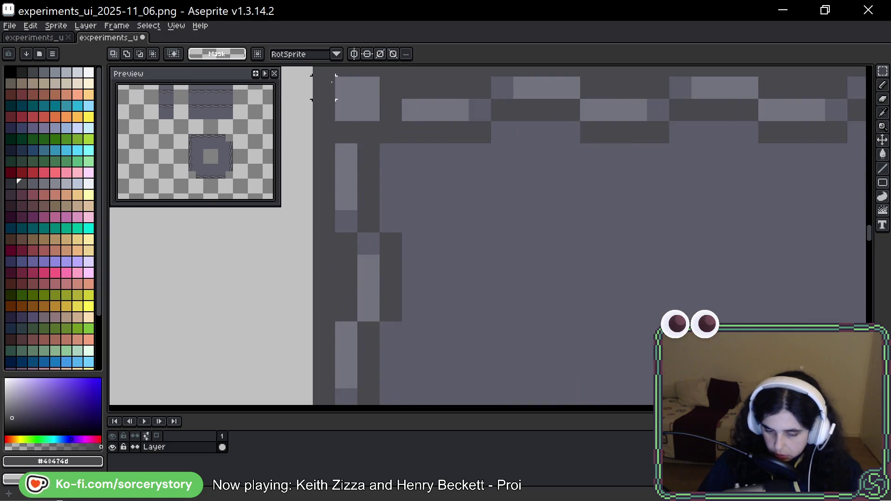
{"action": "mouse_move", "coordinate": [334, 108]}
{"action": "left_mouse_down"}
{"action": "mouse_move", "coordinate": [328, 167]}
{"action": "mouse_move", "coordinate": [354, 175]}
{"action": "mouse_move", "coordinate": [378, 219]}
{"action": "mouse_move", "coordinate": [398, 225]}
{"action": "mouse_move", "coordinate": [474, 304]}
{"action": "left_mouse_up"}
{"action": "key", "text": "ctrl+d"}
{"action": "scroll", "coordinate": [413, 256], "scroll_direction": "down", "scroll_amount": 3}
Copy the top-left corner piece, rotate it a quarter turn, and place it at the top-right
{"action": "mouse_move", "coordinate": [449, 272]}
{"action": "left_mouse_down"}
{"action": "mouse_move", "coordinate": [358, 204]}
{"action": "mouse_move", "coordinate": [696, 199]}
{"action": "left_mouse_up"}
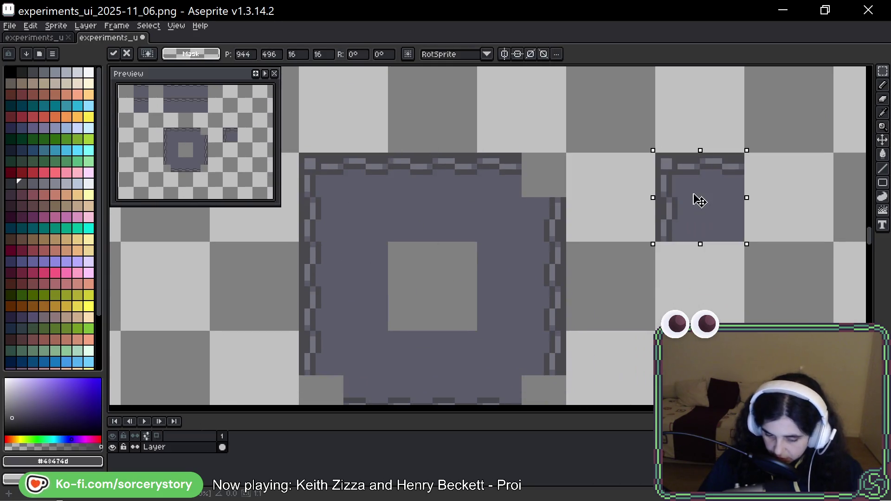
{"action": "mouse_move", "coordinate": [752, 139]}
{"action": "left_mouse_down"}
{"action": "mouse_move", "coordinate": [772, 229]}
{"action": "mouse_move", "coordinate": [752, 269]}
{"action": "left_mouse_up"}
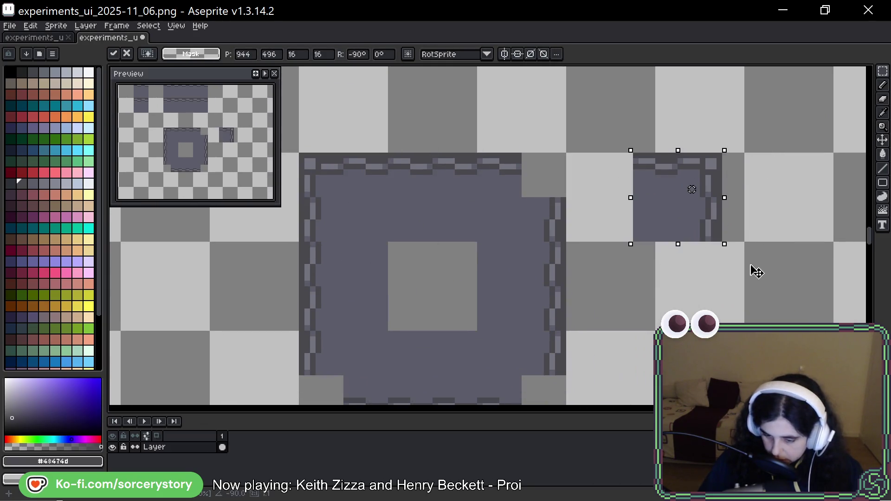
{"action": "mouse_move", "coordinate": [675, 190]}
{"action": "left_mouse_down"}
{"action": "mouse_move", "coordinate": [539, 199]}
{"action": "mouse_move", "coordinate": [512, 190]}
{"action": "mouse_move", "coordinate": [523, 203]}
{"action": "left_mouse_up"}
{"action": "scroll", "coordinate": [625, 204], "scroll_direction": "down", "scroll_amount": 1}
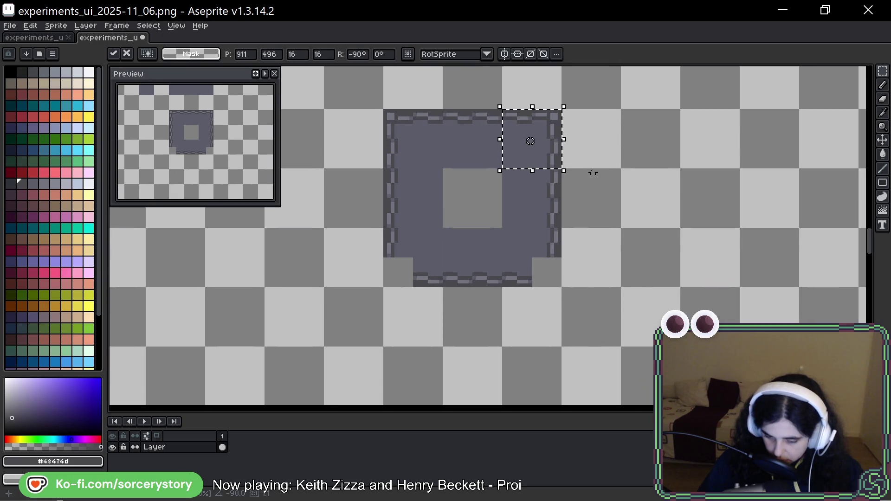
{"action": "key", "text": "ctrl+d"}
Copy the corner piece, rotate it to 180°, and drop it into the bottom-left notch
{"action": "mouse_move", "coordinate": [545, 134]}
{"action": "left_mouse_down"}
{"action": "mouse_move", "coordinate": [537, 147]}
{"action": "mouse_move", "coordinate": [555, 227]}
{"action": "mouse_move", "coordinate": [638, 260]}
{"action": "left_mouse_up"}
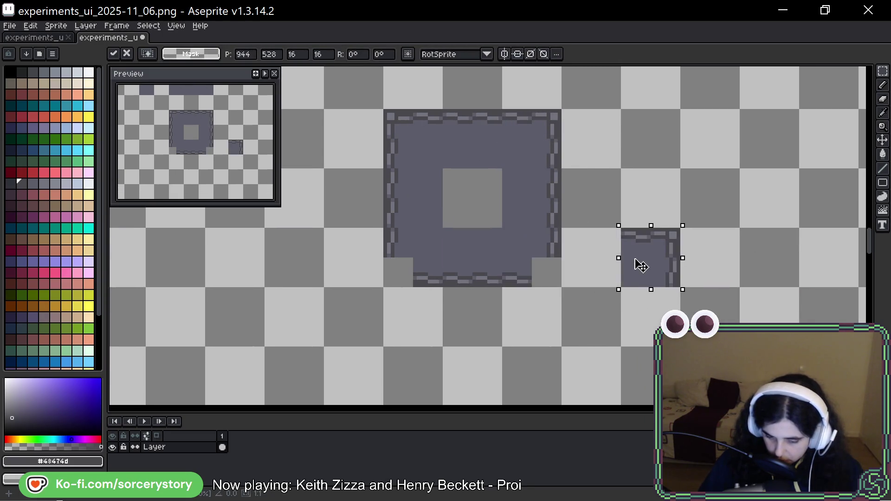
{"action": "mouse_move", "coordinate": [692, 218]}
{"action": "left_mouse_down"}
{"action": "mouse_move", "coordinate": [696, 285]}
{"action": "mouse_move", "coordinate": [682, 311]}
{"action": "left_mouse_up"}
{"action": "mouse_move", "coordinate": [634, 292]}
{"action": "left_mouse_down"}
{"action": "mouse_move", "coordinate": [529, 269]}
{"action": "mouse_move", "coordinate": [366, 349]}
{"action": "mouse_move", "coordinate": [368, 335]}
{"action": "left_mouse_up"}
{"action": "mouse_move", "coordinate": [391, 281]}
{"action": "left_mouse_down"}
{"action": "mouse_move", "coordinate": [391, 333]}
{"action": "mouse_move", "coordinate": [368, 353]}
{"action": "left_mouse_up"}
{"action": "mouse_move", "coordinate": [313, 319]}
{"action": "left_mouse_down"}
{"action": "mouse_move", "coordinate": [413, 288]}
{"action": "mouse_move", "coordinate": [404, 263]}
{"action": "left_mouse_up"}
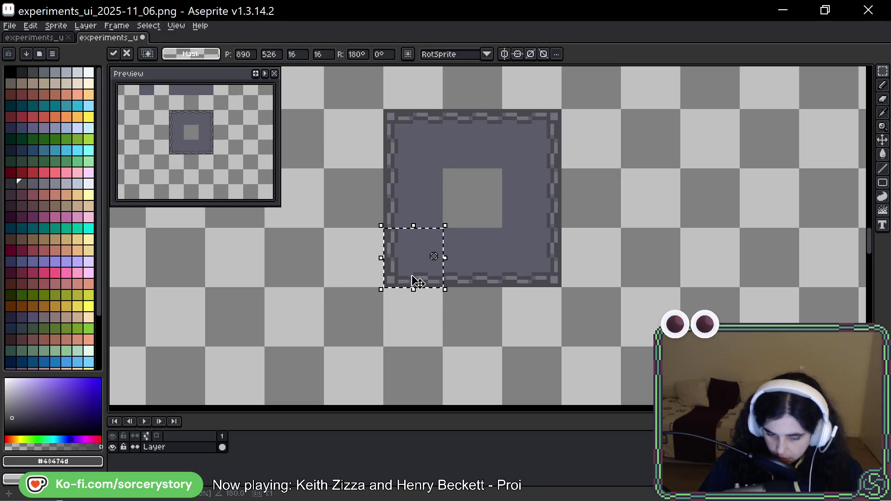
{"action": "left_click", "coordinate": [440, 293]}
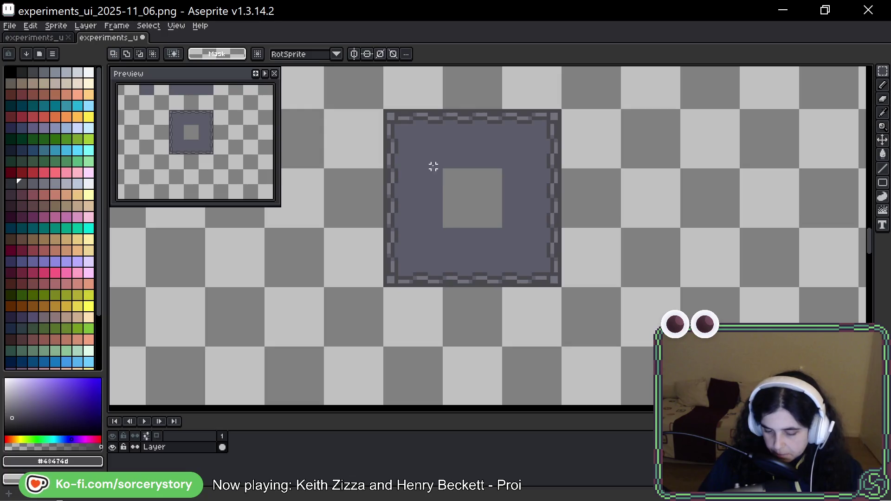
Cover the light centre square with a patch of the panel's plain purple-grey fill
{"action": "mouse_move", "coordinate": [427, 152]}
{"action": "left_mouse_down"}
{"action": "mouse_move", "coordinate": [516, 167]}
{"action": "mouse_move", "coordinate": [479, 253]}
{"action": "left_mouse_up"}
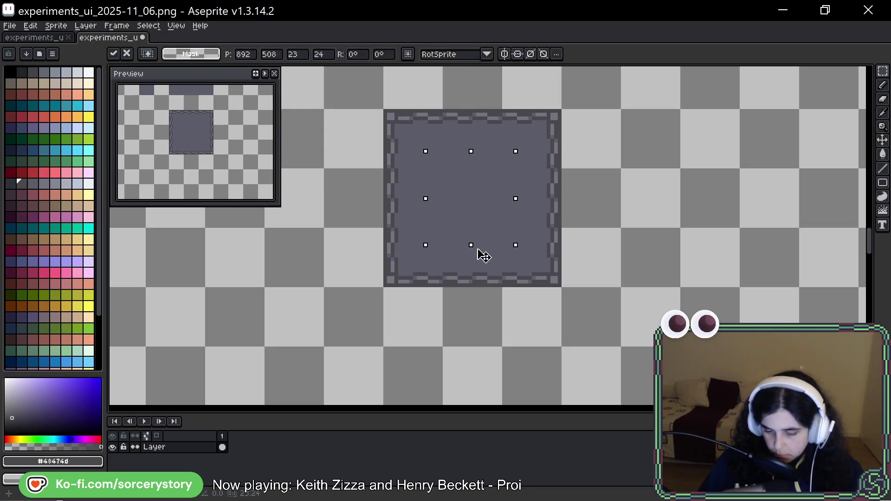
{"action": "left_click", "coordinate": [479, 255]}
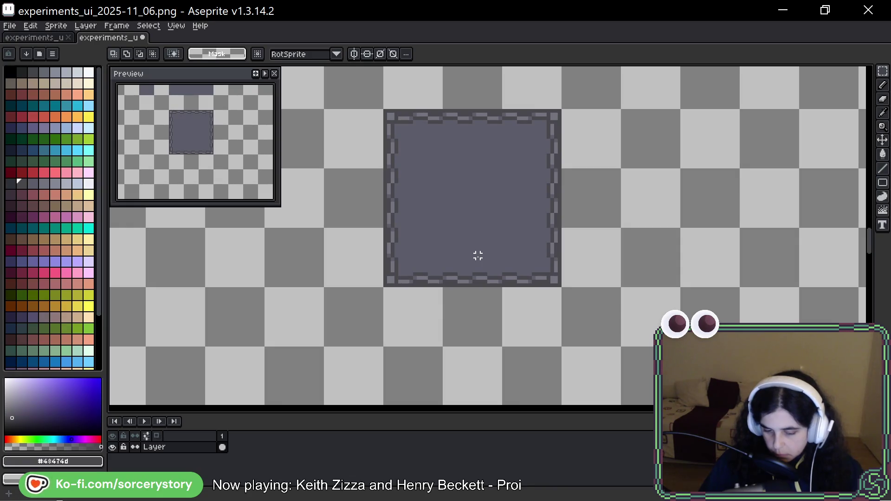
{"action": "scroll", "coordinate": [500, 211], "scroll_direction": "up", "scroll_amount": 1}
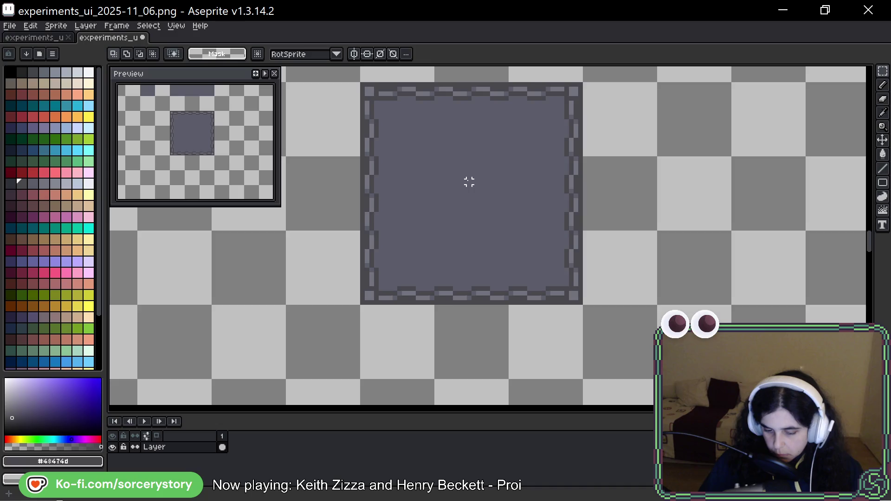
{"action": "left_click_drag", "start_coordinate": [469, 182], "coordinate": [466, 217]}
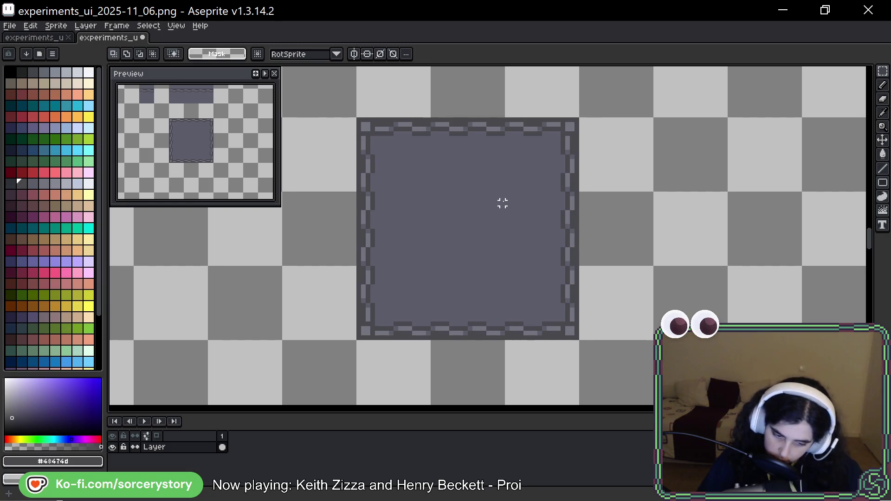
Move the plain chain-bordered square beside the studded one and zoom in on its top-right corner
{"action": "scroll", "coordinate": [502, 203], "scroll_direction": "down", "scroll_amount": 3}
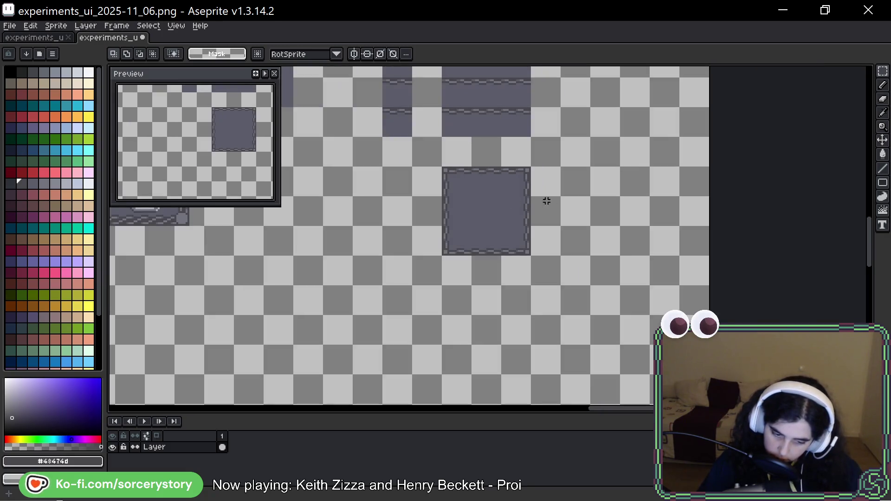
{"action": "left_click_drag", "start_coordinate": [502, 156], "coordinate": [651, 227]}
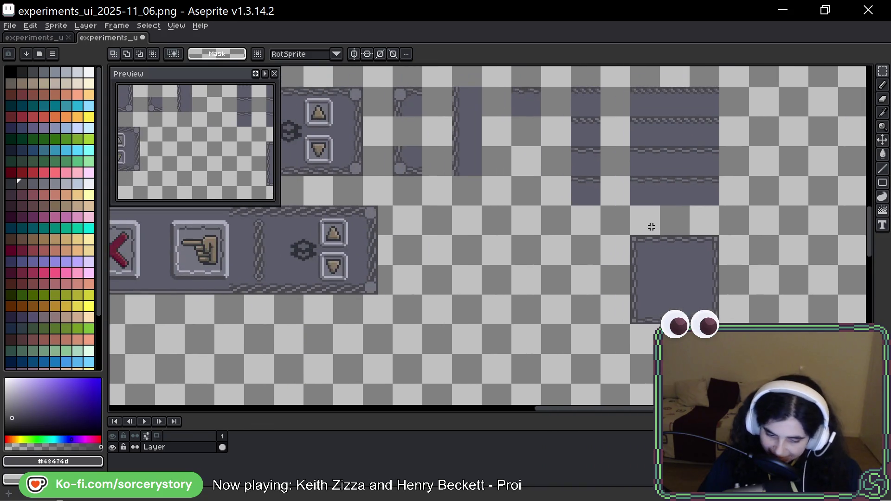
{"action": "left_click_drag", "start_coordinate": [419, 201], "coordinate": [491, 213]}
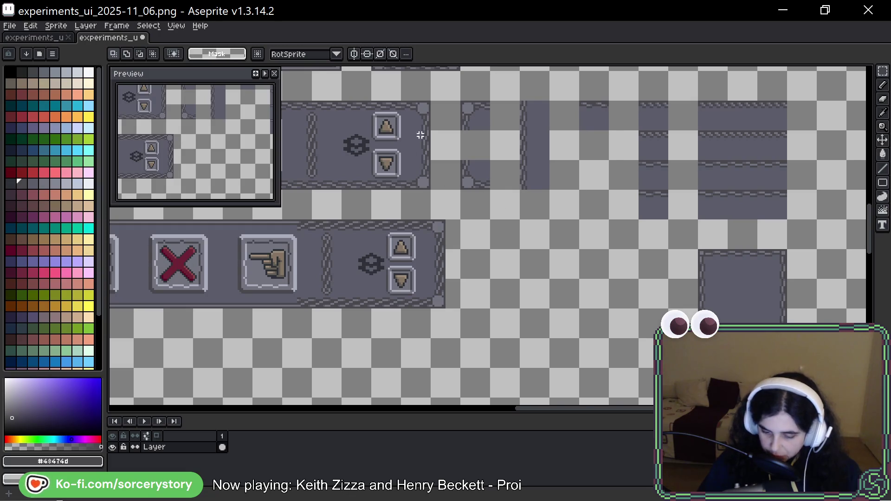
{"action": "left_click_drag", "start_coordinate": [420, 146], "coordinate": [700, 255]}
{"action": "scroll", "coordinate": [557, 209], "scroll_direction": "right", "scroll_amount": 5}
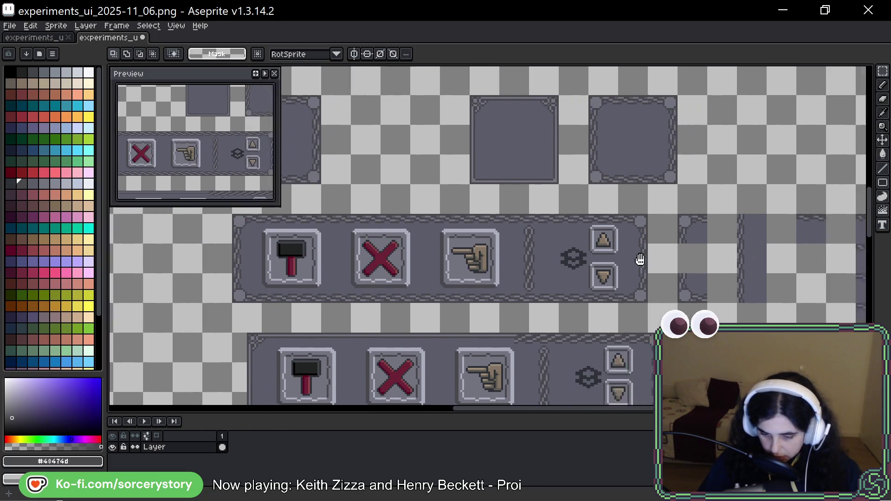
{"action": "mouse_move", "coordinate": [449, 88]}
{"action": "left_mouse_down"}
{"action": "mouse_move", "coordinate": [535, 173]}
{"action": "mouse_move", "coordinate": [824, 370]}
{"action": "mouse_move", "coordinate": [600, 410]}
{"action": "mouse_move", "coordinate": [497, 354]}
{"action": "left_mouse_up"}
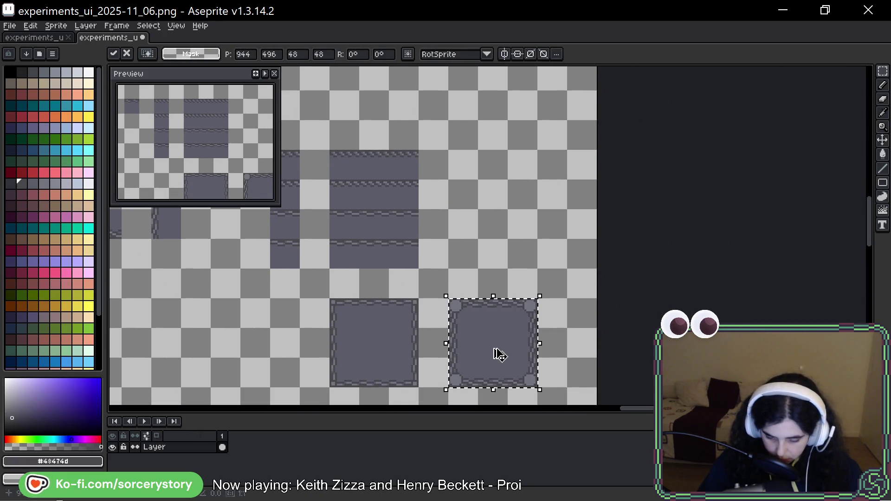
{"action": "key", "text": "ctrl+d"}
{"action": "scroll", "coordinate": [507, 364], "scroll_direction": "down", "scroll_amount": 2}
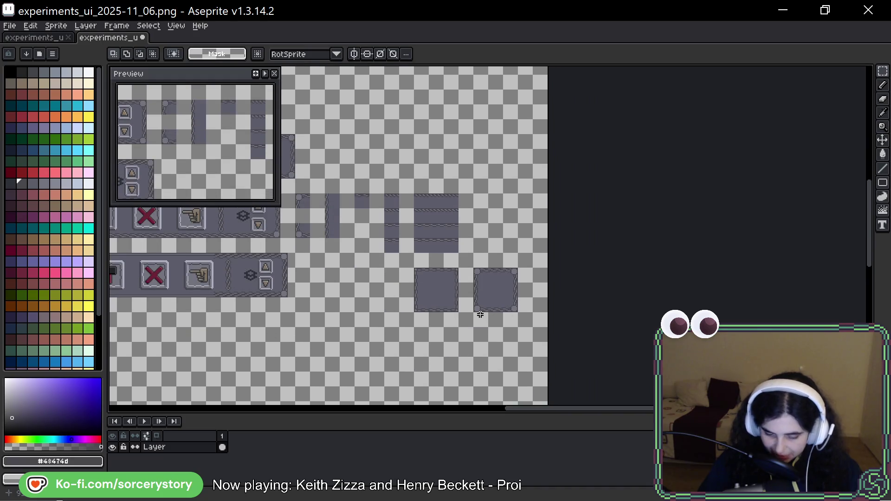
{"action": "scroll", "coordinate": [477, 313], "scroll_direction": "up", "scroll_amount": 2}
{"action": "scroll", "coordinate": [473, 309], "scroll_direction": "up", "scroll_amount": 1}
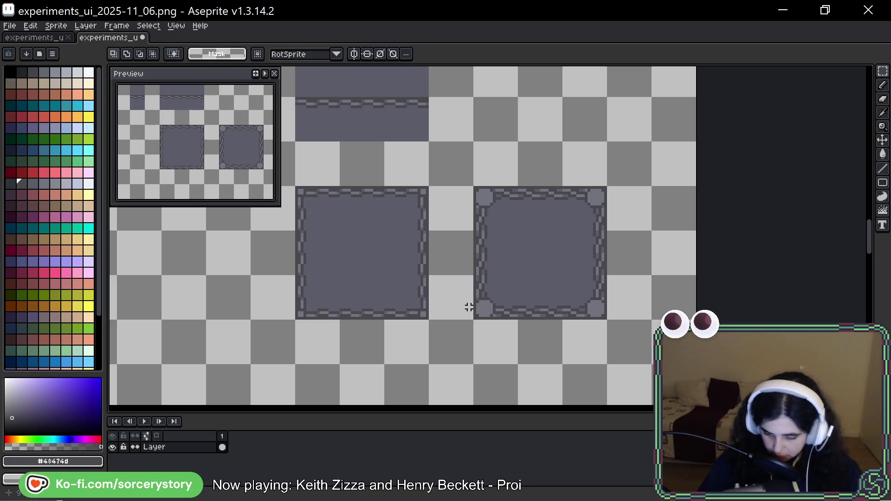
{"action": "scroll", "coordinate": [461, 213], "scroll_direction": "up", "scroll_amount": 2}
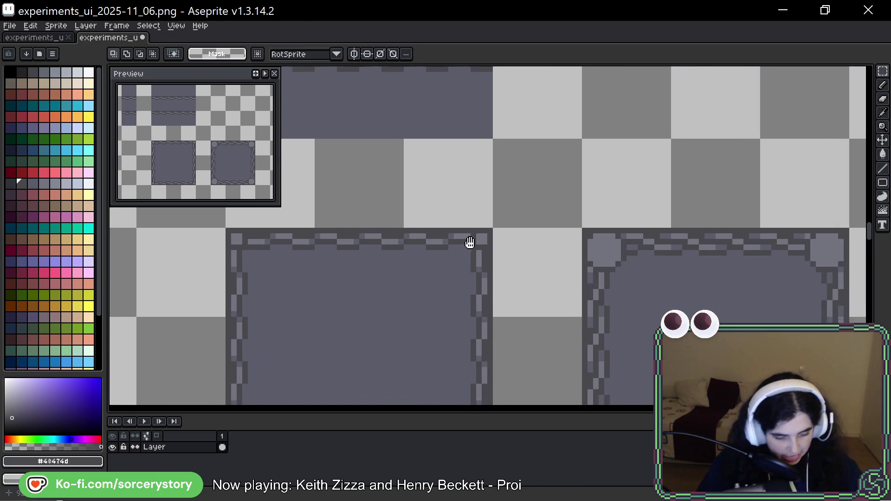
Pencil one dark border-colour pixel into the top border near the plain square's top-right corner
{"action": "scroll", "coordinate": [501, 251], "scroll_direction": "up", "scroll_amount": 1}
{"action": "key", "text": "b"}
{"action": "scroll", "coordinate": [501, 250], "scroll_direction": "up", "scroll_amount": 1}
{"action": "left_click", "coordinate": [509, 221], "text": "alt"}
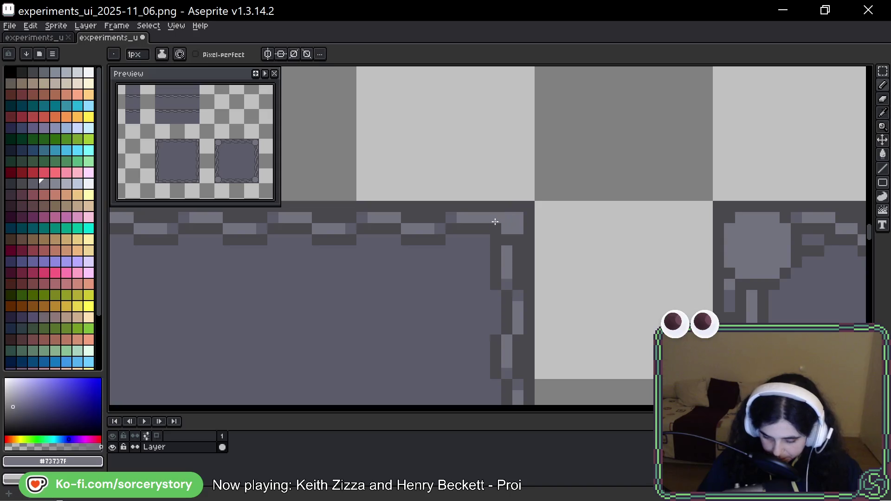
{"action": "left_click", "coordinate": [488, 205], "text": "alt"}
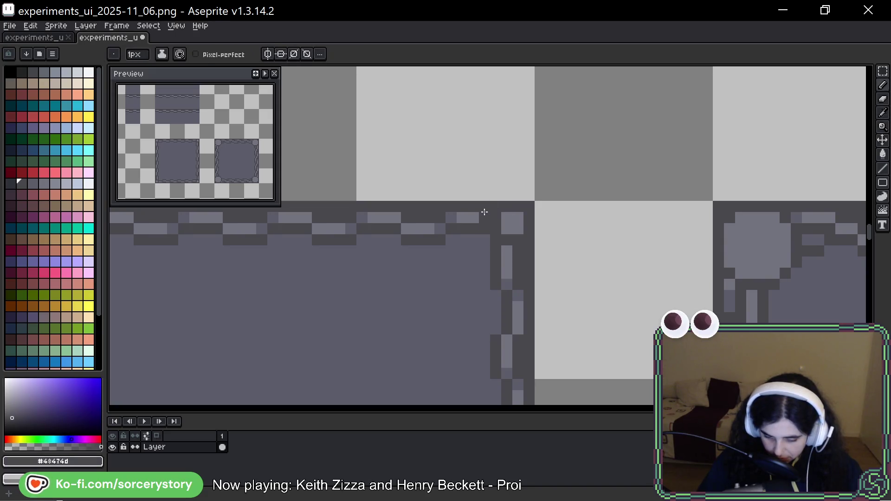
{"action": "left_click", "coordinate": [484, 214]}
{"action": "scroll", "coordinate": [507, 249], "scroll_direction": "down", "scroll_amount": 5}
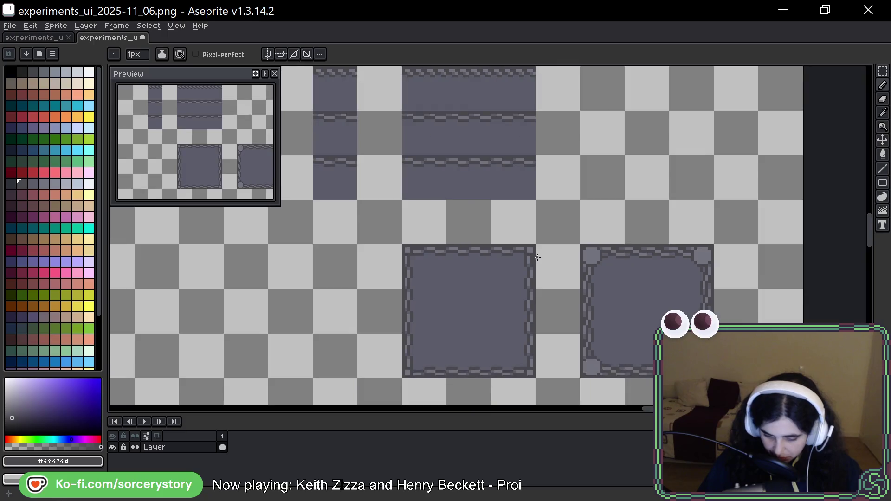
{"action": "key", "text": "m"}
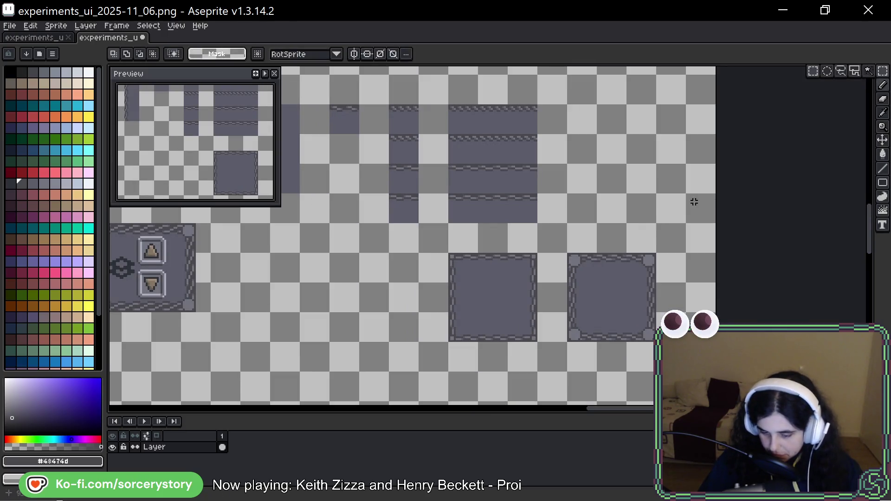
{"action": "scroll", "coordinate": [473, 205], "scroll_direction": "down", "scroll_amount": 3}
Select the plain square panel and paint light pixels into its top-right corner
{"action": "mouse_move", "coordinate": [438, 181]}
{"action": "left_mouse_down"}
{"action": "mouse_move", "coordinate": [501, 233]}
{"action": "mouse_move", "coordinate": [499, 350]}
{"action": "left_mouse_up"}
{"action": "scroll", "coordinate": [499, 350], "scroll_direction": "up", "scroll_amount": 3}
{"action": "scroll", "coordinate": [525, 334], "scroll_direction": "down", "scroll_amount": 2}
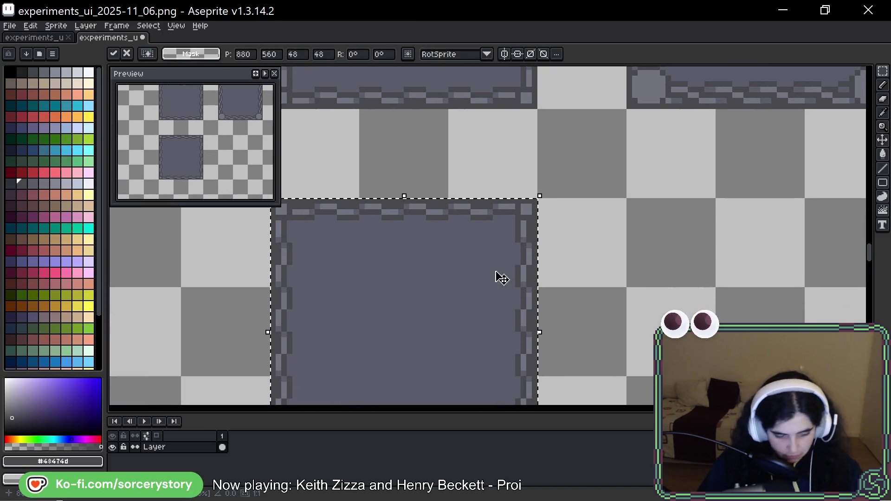
{"action": "key", "text": "b"}
{"action": "scroll", "coordinate": [528, 202], "scroll_direction": "up", "scroll_amount": 3}
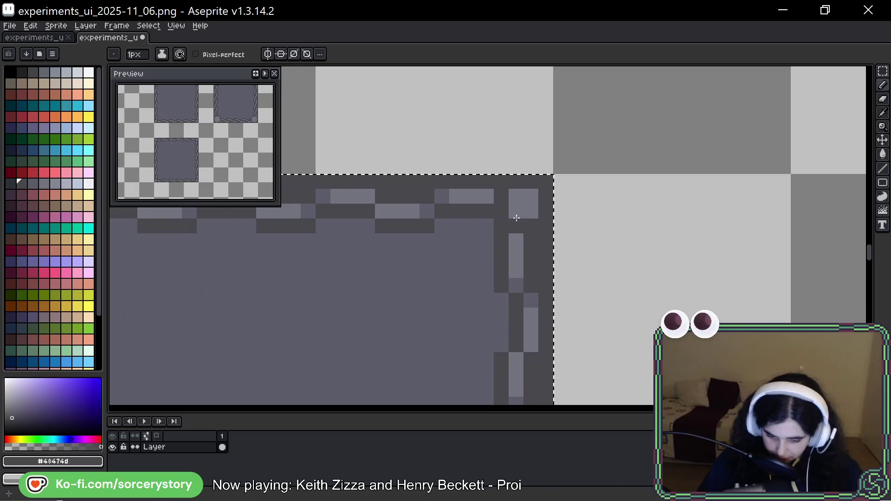
{"action": "left_click", "coordinate": [523, 200], "text": "alt"}
{"action": "mouse_move", "coordinate": [502, 210]}
{"action": "left_mouse_down"}
{"action": "mouse_move", "coordinate": [502, 226]}
{"action": "mouse_move", "coordinate": [516, 226]}
{"action": "left_mouse_up"}
Shape the plus-shaped stud with dark outline pixels around an extended light corner block
{"action": "key", "text": "alt"}
{"action": "left_click", "coordinate": [486, 196]}
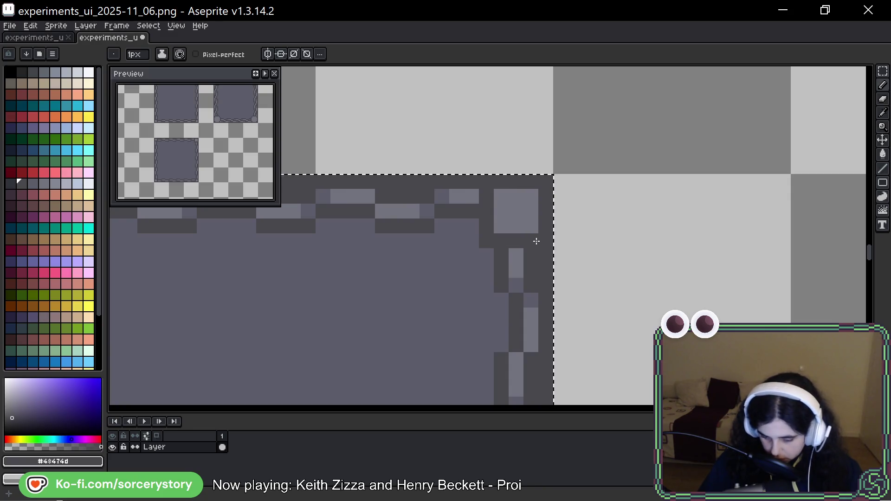
{"action": "mouse_move", "coordinate": [476, 207]}
{"action": "left_mouse_down"}
{"action": "mouse_move", "coordinate": [472, 193]}
{"action": "mouse_move", "coordinate": [477, 252]}
{"action": "mouse_move", "coordinate": [526, 257]}
{"action": "mouse_move", "coordinate": [487, 229]}
{"action": "left_mouse_up"}
{"action": "left_click", "coordinate": [527, 204], "text": "alt"}
{"action": "left_click", "coordinate": [530, 240]}
{"action": "left_click", "coordinate": [471, 198], "text": "alt"}
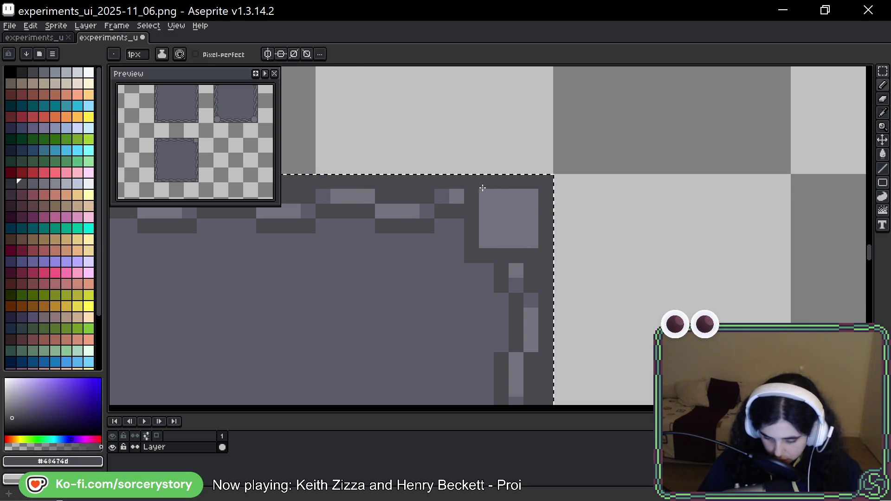
{"action": "left_click", "coordinate": [484, 198]}
{"action": "left_click", "coordinate": [486, 240]}
{"action": "left_click", "coordinate": [531, 239]}
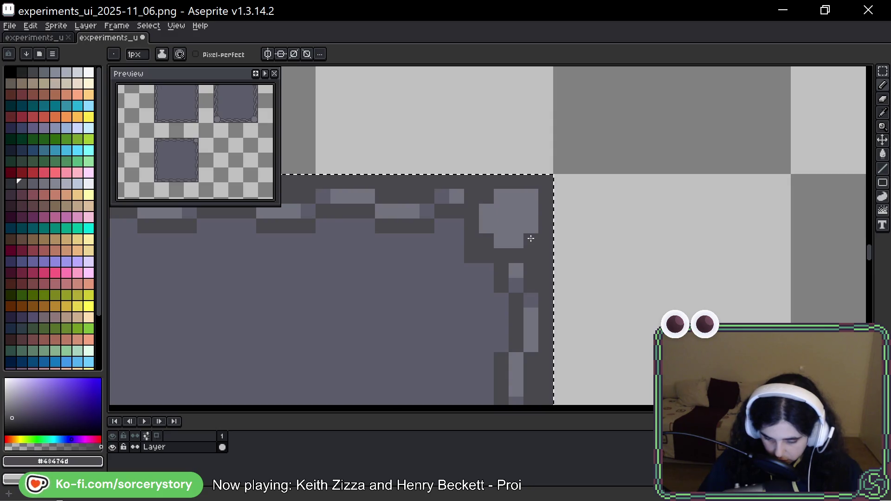
Repaint stray outline pixels around the stud with the panel's fill colour
{"action": "key", "text": "alt"}
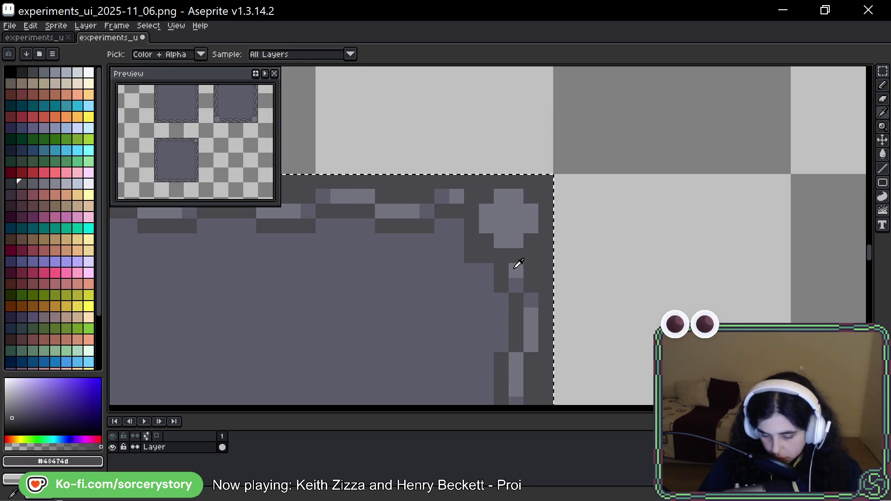
{"action": "left_click", "coordinate": [462, 269], "text": "alt"}
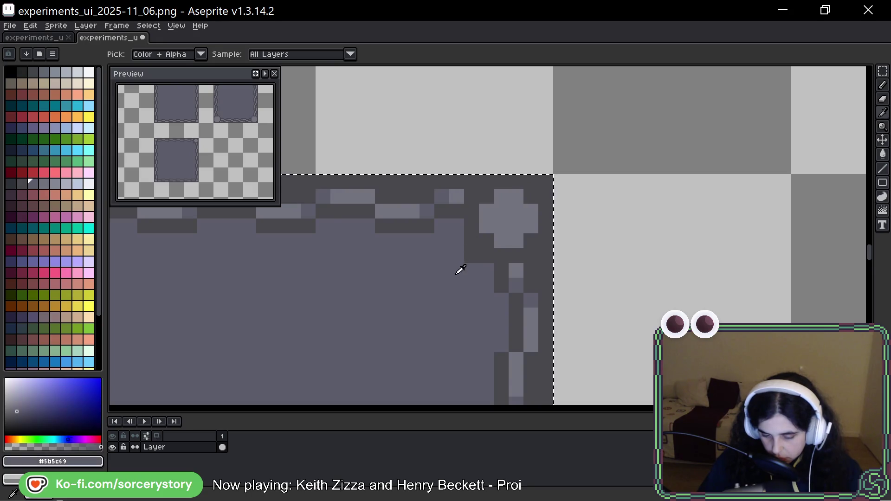
{"action": "left_click", "coordinate": [471, 241]}
{"action": "left_click", "coordinate": [486, 256]}
{"action": "scroll", "coordinate": [489, 256], "scroll_direction": "down", "scroll_amount": 5}
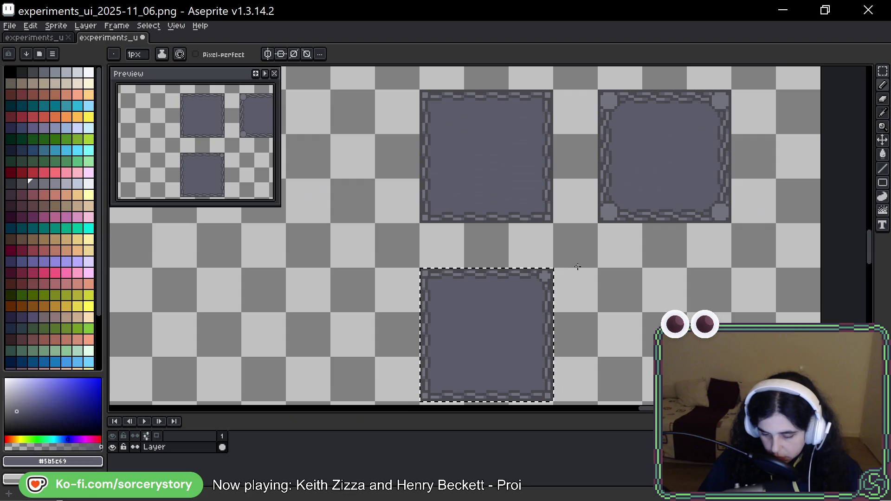
{"action": "left_click_drag", "start_coordinate": [588, 297], "coordinate": [573, 219]}
Copy the studded corner tile, rotate it a quarter turn, and place it on the top-left corner
{"action": "key", "text": "ctrl+d"}
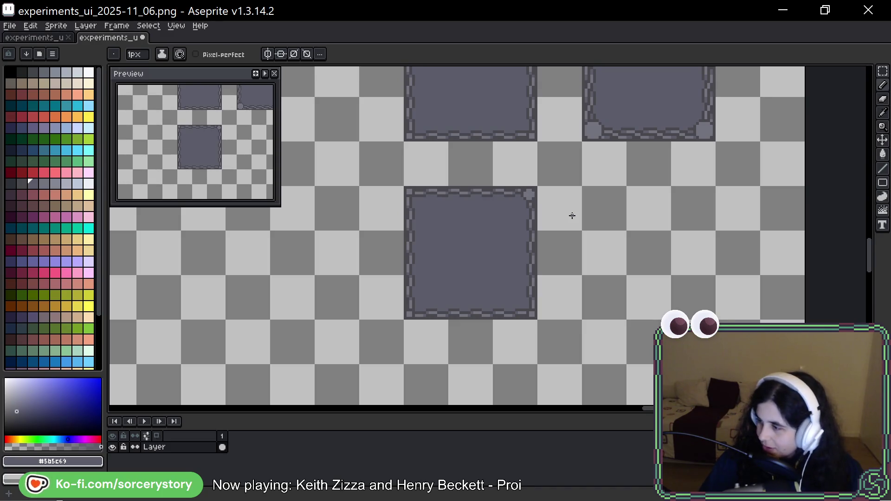
{"action": "left_click", "coordinate": [882, 70]}
{"action": "scroll", "coordinate": [527, 201], "scroll_direction": "up", "scroll_amount": 1}
{"action": "mouse_move", "coordinate": [527, 201]}
{"action": "left_mouse_down"}
{"action": "mouse_move", "coordinate": [546, 202]}
{"action": "mouse_move", "coordinate": [334, 207]}
{"action": "mouse_move", "coordinate": [356, 202]}
{"action": "left_mouse_up"}
{"action": "left_click_drag", "start_coordinate": [390, 166], "coordinate": [299, 159]}
{"action": "mouse_move", "coordinate": [337, 181]}
{"action": "left_mouse_down"}
{"action": "mouse_move", "coordinate": [423, 209]}
{"action": "mouse_move", "coordinate": [352, 328]}
{"action": "mouse_move", "coordinate": [541, 376]}
{"action": "left_mouse_up"}
{"action": "key", "text": "ctrl+d"}
Set a quarter-turned stud copy against the left edge, then lift another copy and rotate it to 180°
{"action": "scroll", "coordinate": [710, 224], "scroll_direction": "down", "scroll_amount": 2}
{"action": "scroll", "coordinate": [710, 225], "scroll_direction": "left", "scroll_amount": 2}
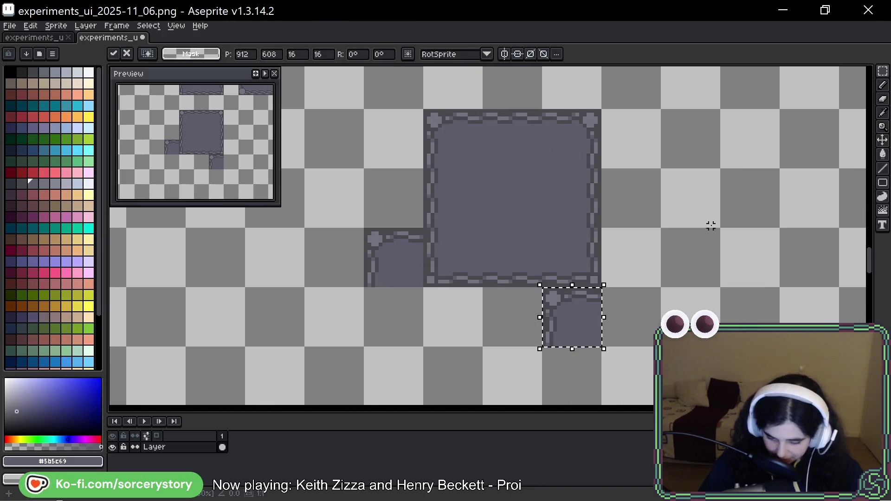
{"action": "left_click_drag", "start_coordinate": [367, 230], "coordinate": [417, 264]}
{"action": "left_click_drag", "start_coordinate": [434, 218], "coordinate": [347, 215]}
{"action": "left_click_drag", "start_coordinate": [394, 238], "coordinate": [462, 236]}
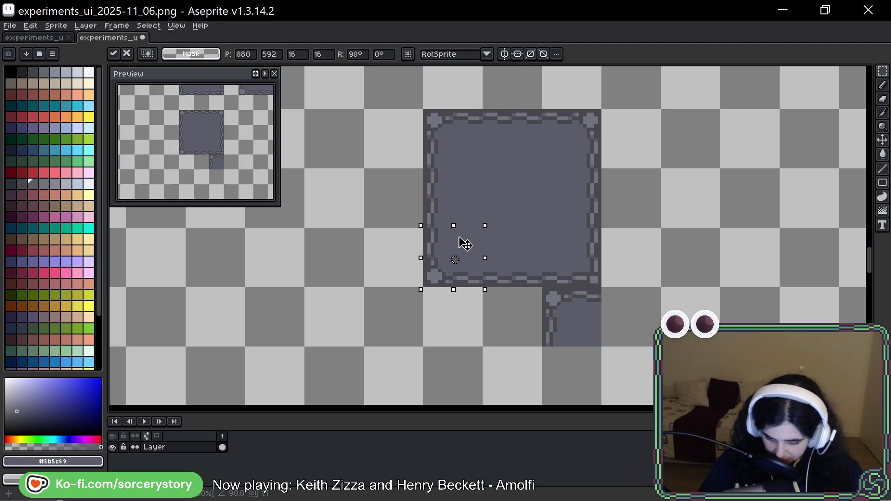
{"action": "key", "text": "Return"}
{"action": "key", "text": "ctrl+d"}
{"action": "mouse_move", "coordinate": [542, 348]}
{"action": "left_mouse_down"}
{"action": "mouse_move", "coordinate": [603, 285]}
{"action": "mouse_move", "coordinate": [513, 273]}
{"action": "mouse_move", "coordinate": [570, 299]}
{"action": "mouse_move", "coordinate": [579, 270]}
{"action": "mouse_move", "coordinate": [720, 277]}
{"action": "mouse_move", "coordinate": [692, 249]}
{"action": "left_mouse_up"}
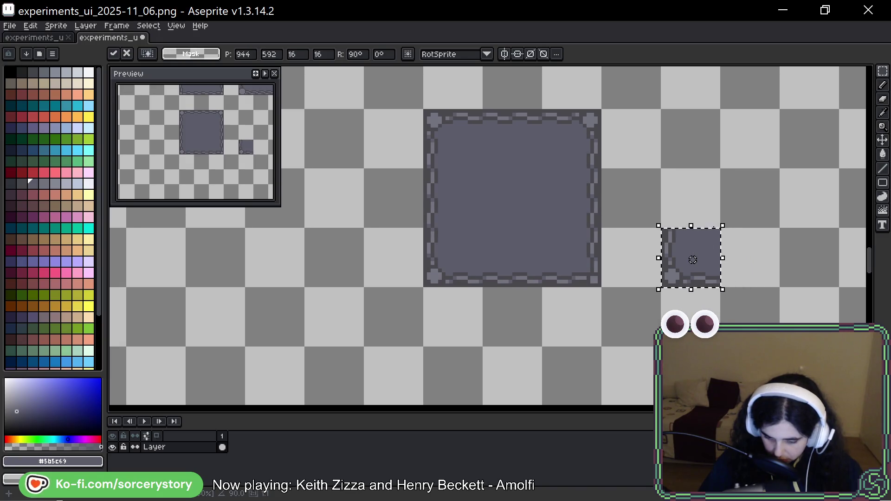
{"action": "mouse_move", "coordinate": [726, 224]}
{"action": "left_mouse_down"}
{"action": "mouse_move", "coordinate": [717, 215]}
{"action": "mouse_move", "coordinate": [629, 210]}
{"action": "mouse_move", "coordinate": [670, 193]}
{"action": "left_mouse_up"}
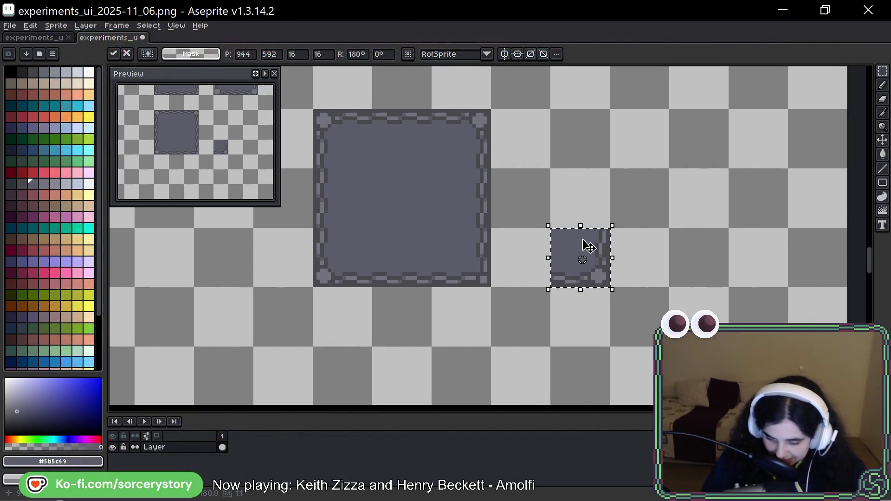
Drop the 180°-rotated stud tile onto the square's lower-right corner and commit it
{"action": "mouse_move", "coordinate": [586, 245]}
{"action": "left_mouse_down"}
{"action": "mouse_move", "coordinate": [470, 252]}
{"action": "mouse_move", "coordinate": [481, 244]}
{"action": "left_mouse_up"}
{"action": "left_click", "coordinate": [555, 182]}
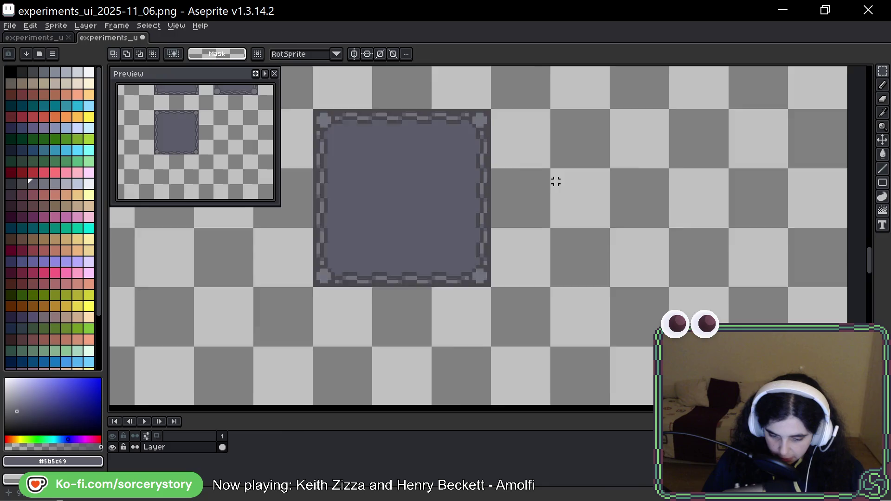
{"action": "scroll", "coordinate": [555, 181], "scroll_direction": "down", "scroll_amount": 2}
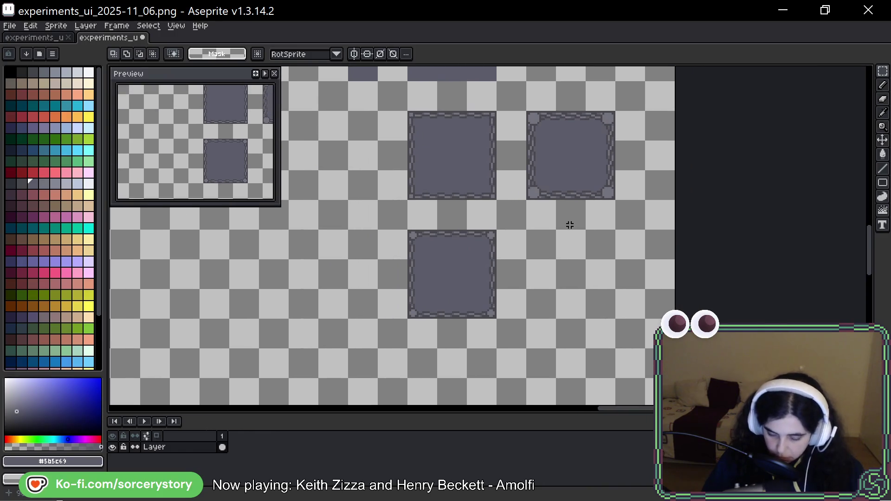
{"action": "mouse_move", "coordinate": [617, 197]}
{"action": "left_mouse_down"}
{"action": "mouse_move", "coordinate": [541, 231]}
{"action": "mouse_move", "coordinate": [439, 218]}
{"action": "left_mouse_up"}
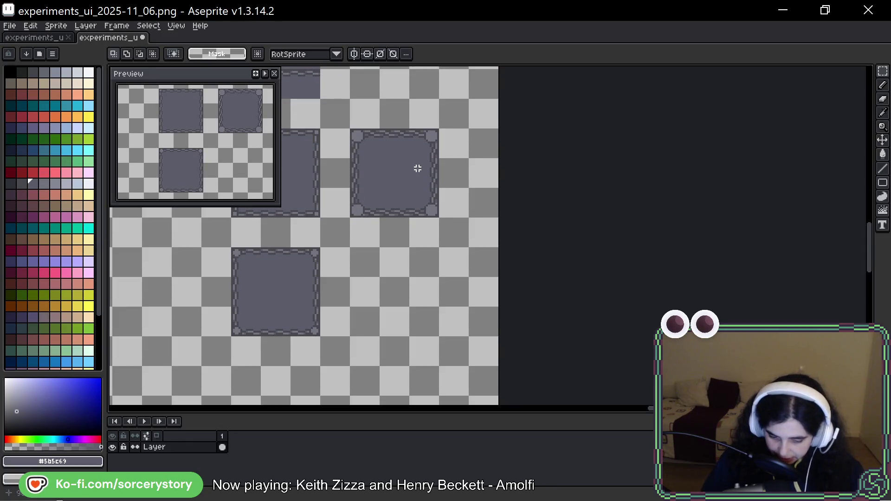
{"action": "mouse_move", "coordinate": [369, 146]}
{"action": "left_mouse_down"}
{"action": "mouse_move", "coordinate": [364, 139]}
{"action": "mouse_move", "coordinate": [413, 194]}
{"action": "mouse_move", "coordinate": [519, 227]}
{"action": "left_mouse_up"}
{"action": "left_click", "coordinate": [466, 197]}
{"action": "scroll", "coordinate": [459, 190], "scroll_direction": "down", "scroll_amount": 2}
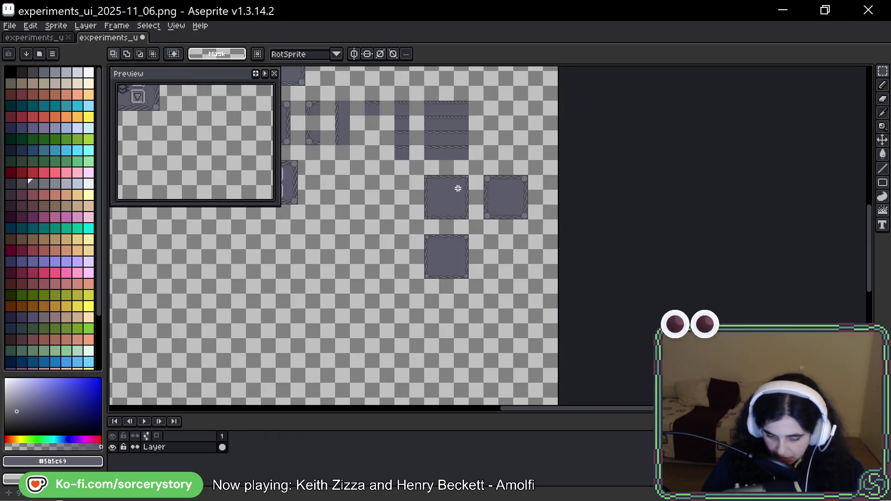
{"action": "scroll", "coordinate": [488, 245], "scroll_direction": "up", "scroll_amount": 2}
{"action": "scroll", "coordinate": [486, 245], "scroll_direction": "down", "scroll_amount": 2}
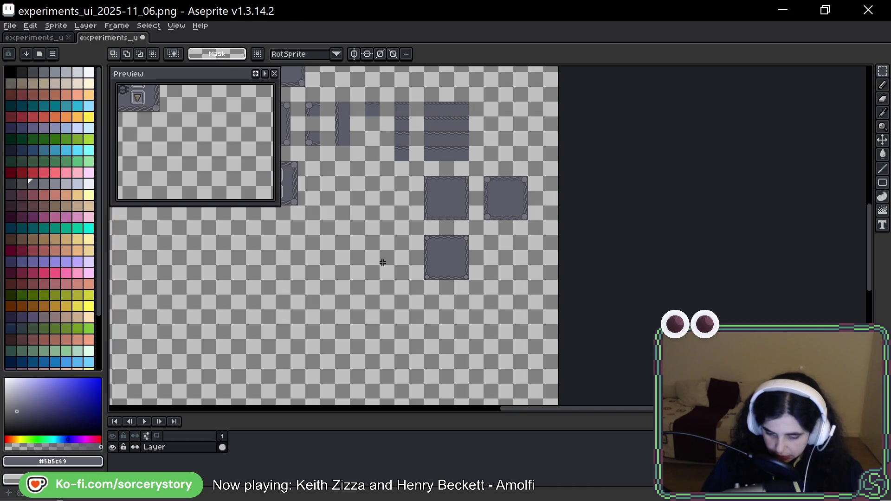
{"action": "scroll", "coordinate": [447, 261], "scroll_direction": "up", "scroll_amount": 4}
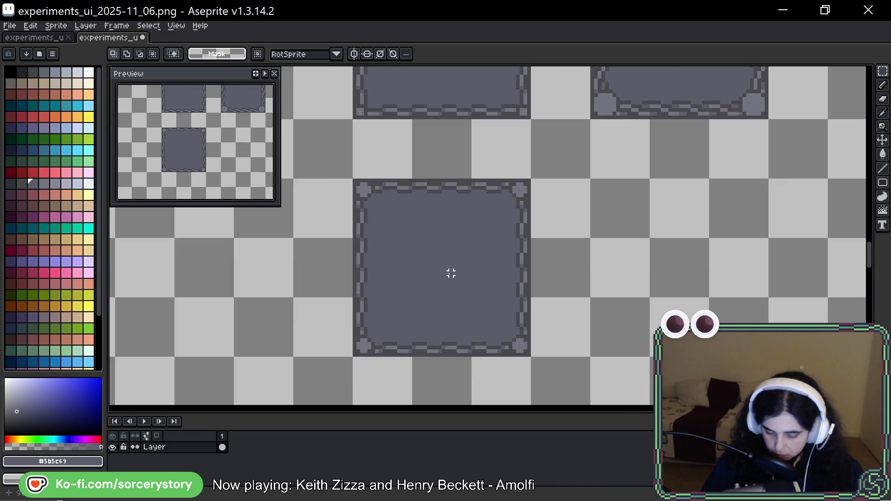
Copy the lower square panel and line the copy up beside the original
{"action": "left_click_drag", "start_coordinate": [385, 203], "coordinate": [521, 328]}
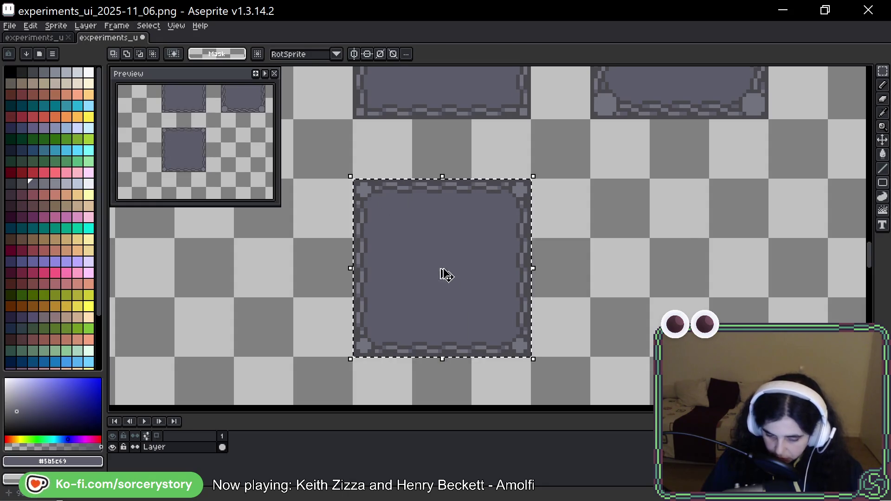
{"action": "mouse_move", "coordinate": [441, 272]}
{"action": "left_mouse_down"}
{"action": "mouse_move", "coordinate": [715, 287]}
{"action": "mouse_move", "coordinate": [706, 273]}
{"action": "mouse_move", "coordinate": [678, 267]}
{"action": "left_mouse_up"}
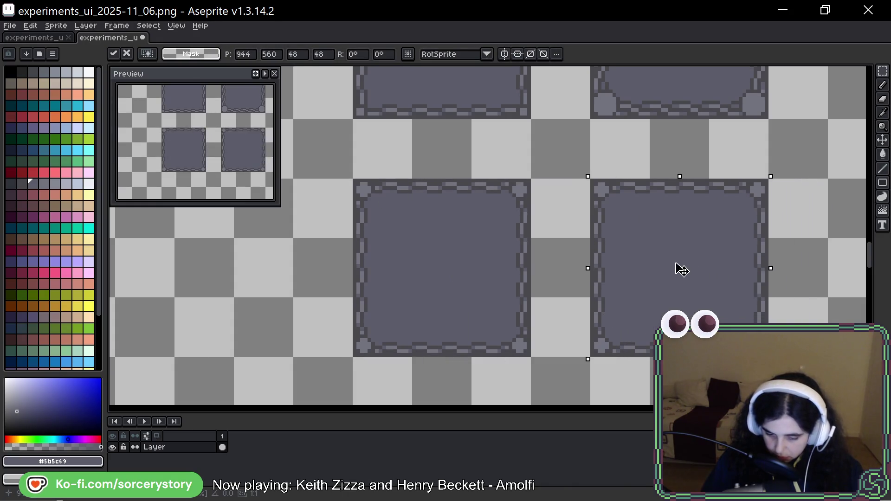
{"action": "left_click_drag", "start_coordinate": [732, 272], "coordinate": [629, 247]}
Darken a stray light pixel in the copy's border with the dark outline colour, then review the tile
{"action": "key", "text": "b"}
{"action": "scroll", "coordinate": [558, 195], "scroll_direction": "up", "scroll_amount": 2}
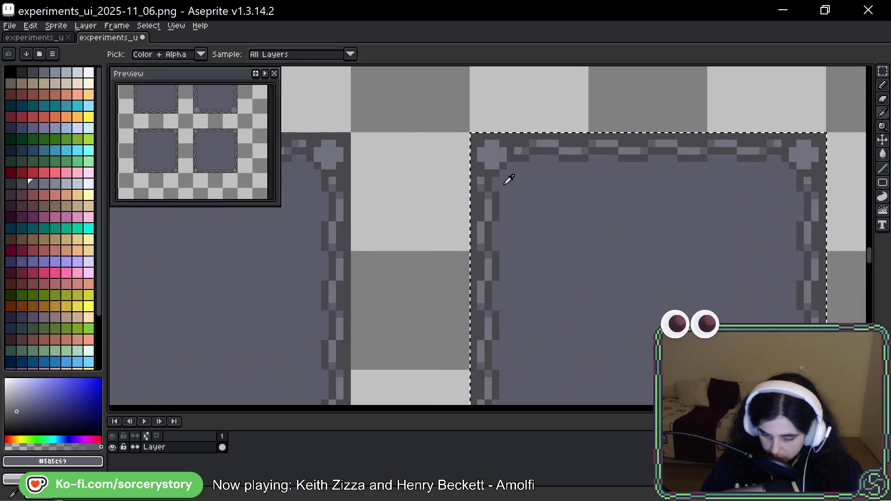
{"action": "left_click", "coordinate": [495, 167], "text": "alt"}
{"action": "left_click", "coordinate": [496, 182]}
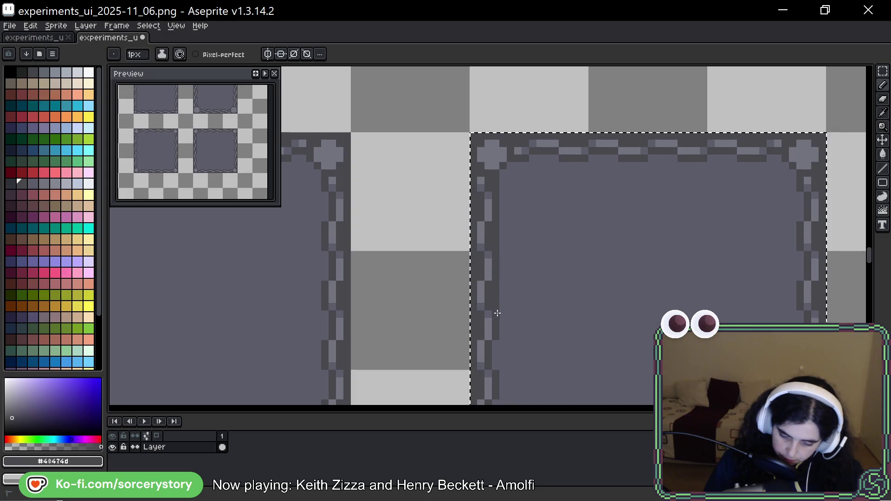
{"action": "left_click_drag", "start_coordinate": [561, 362], "coordinate": [539, 254]}
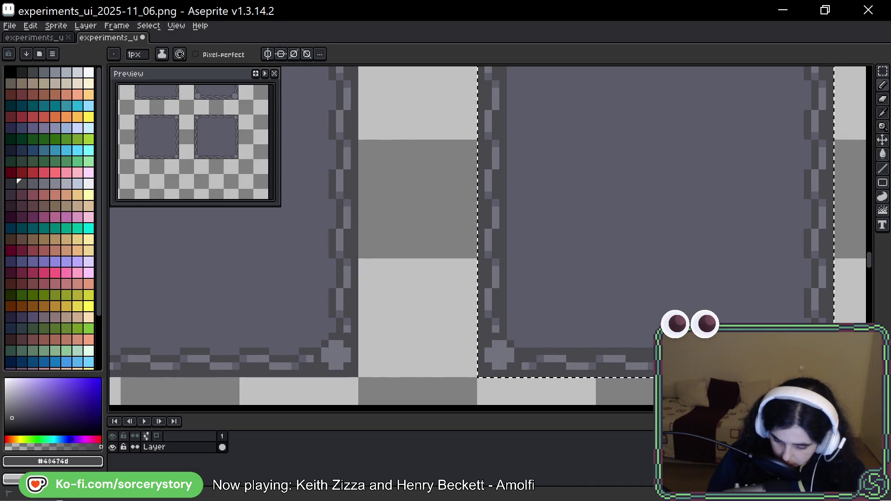
{"action": "mouse_move", "coordinate": [784, 194]}
{"action": "left_mouse_down"}
{"action": "mouse_move", "coordinate": [768, 194]}
{"action": "mouse_move", "coordinate": [667, 258]}
{"action": "left_mouse_up"}
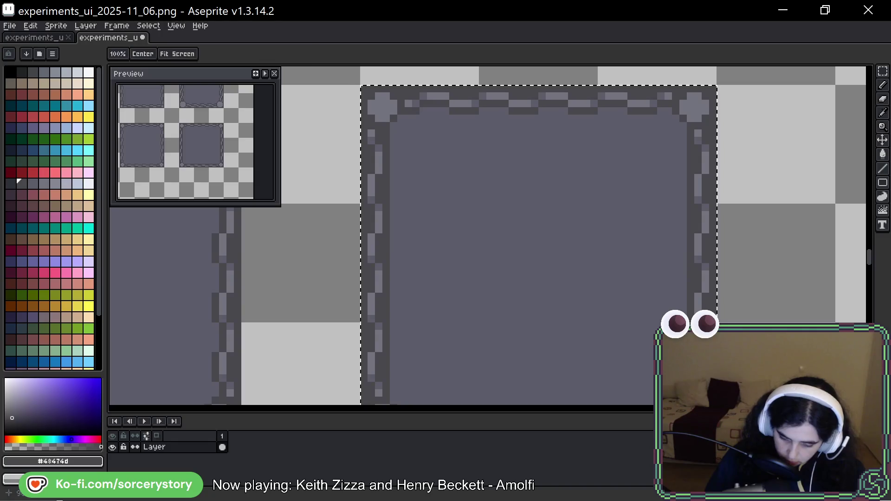
{"action": "scroll", "coordinate": [697, 285], "scroll_direction": "down", "scroll_amount": 2}
{"action": "scroll", "coordinate": [416, 183], "scroll_direction": "up", "scroll_amount": 4}
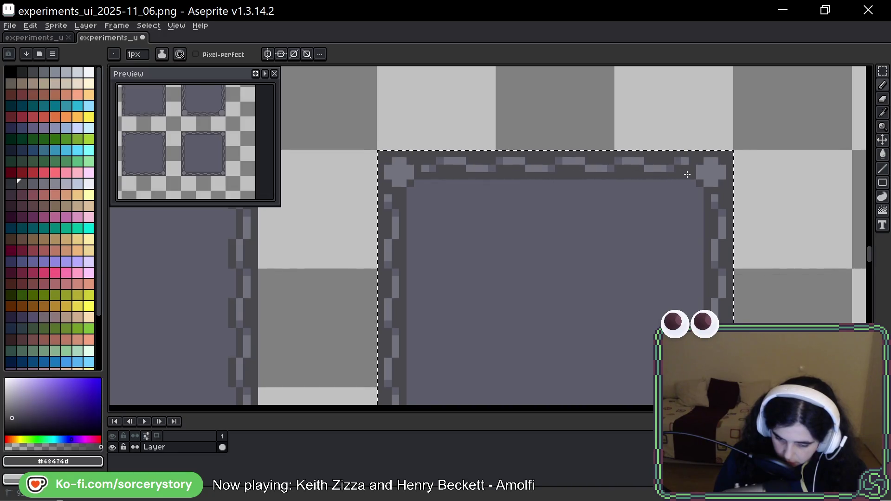
Zoom out to show all four chain-bordered panels and switch to the selection tool with M
{"action": "scroll", "coordinate": [628, 265], "scroll_direction": "down", "scroll_amount": 3}
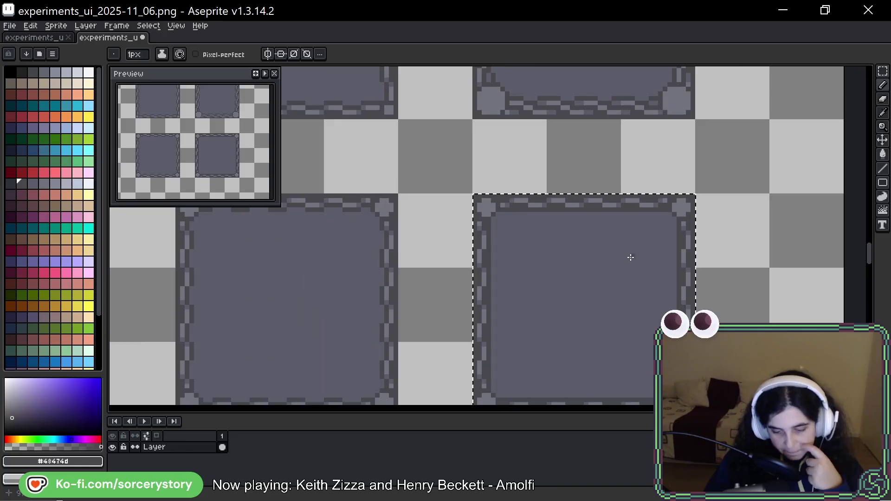
{"action": "scroll", "coordinate": [714, 280], "scroll_direction": "right", "scroll_amount": 2}
{"action": "scroll", "coordinate": [714, 281], "scroll_direction": "down", "scroll_amount": 1}
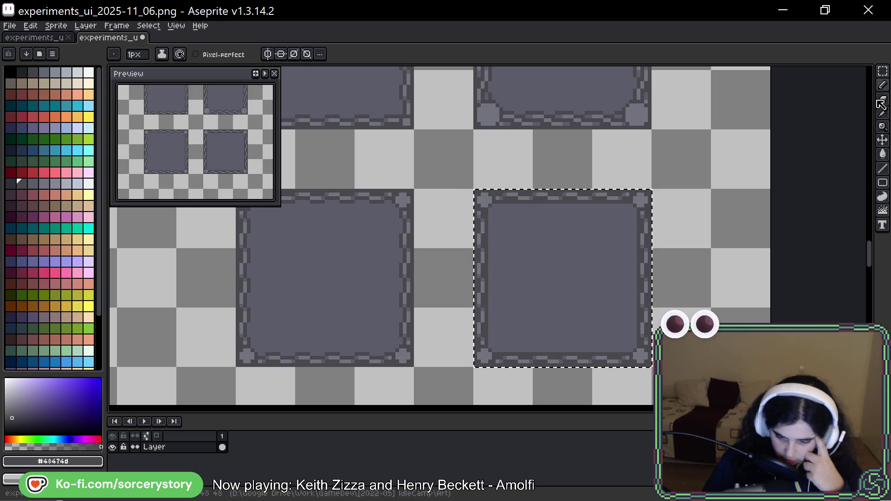
{"action": "key", "text": "m"}
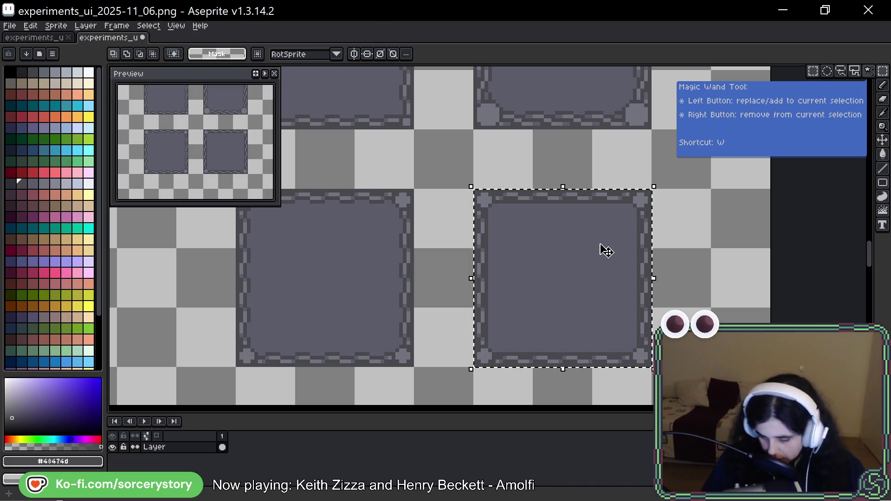
Select and zoom to the lower-left panel, with the dark border shade on the pencil
{"action": "left_click_drag", "start_coordinate": [497, 245], "coordinate": [636, 135]}
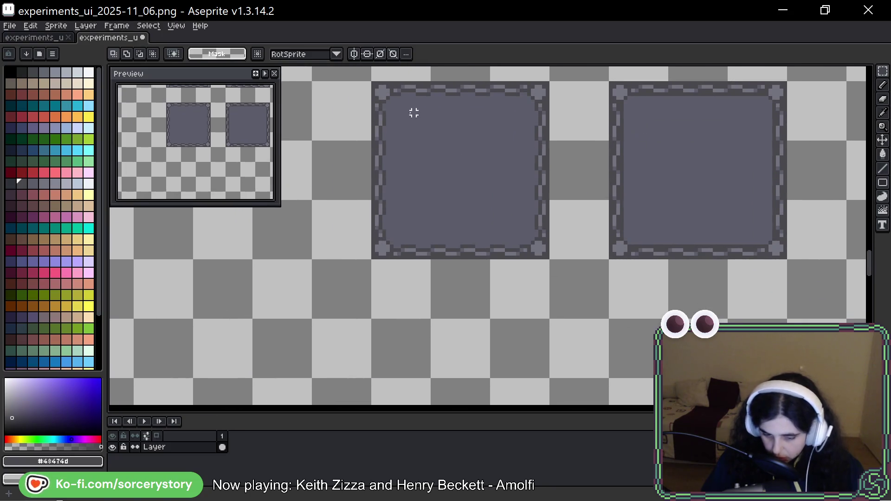
{"action": "mouse_move", "coordinate": [411, 111]}
{"action": "left_mouse_down"}
{"action": "mouse_move", "coordinate": [450, 133]}
{"action": "mouse_move", "coordinate": [534, 217]}
{"action": "mouse_move", "coordinate": [547, 354]}
{"action": "mouse_move", "coordinate": [530, 342]}
{"action": "left_mouse_up"}
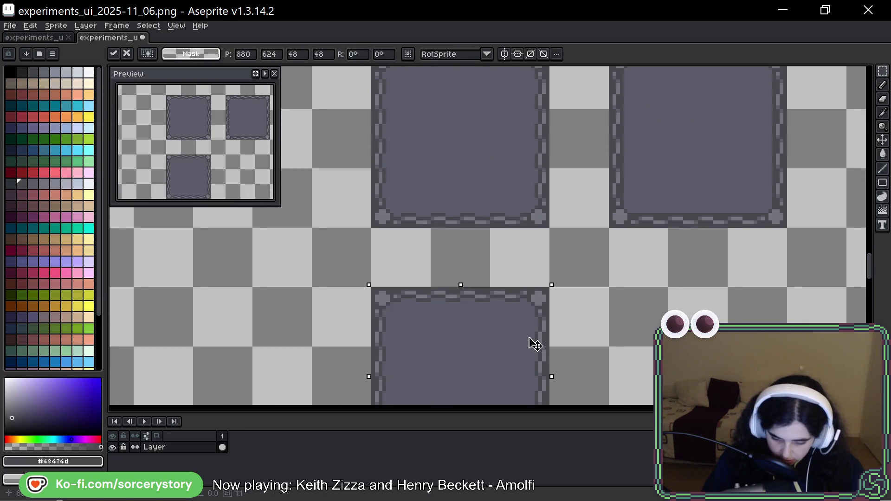
{"action": "mouse_move", "coordinate": [476, 308]}
{"action": "left_mouse_down"}
{"action": "mouse_move", "coordinate": [513, 249]}
{"action": "mouse_move", "coordinate": [511, 179]}
{"action": "left_mouse_up"}
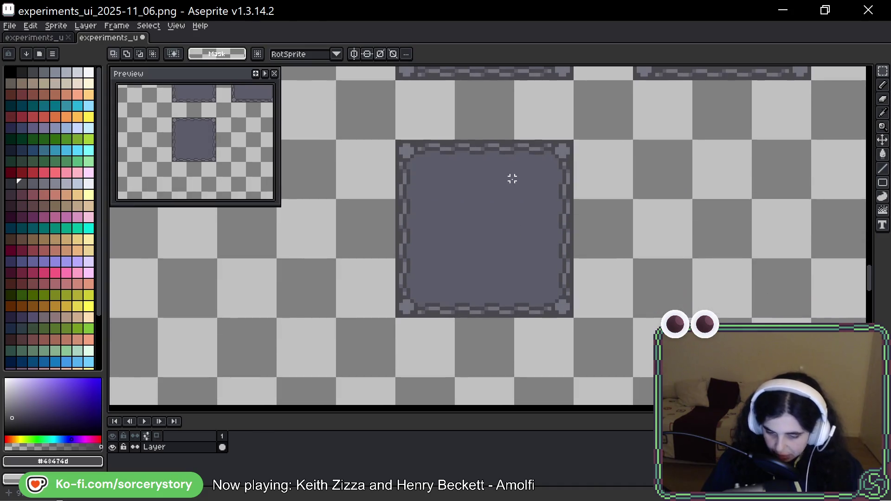
{"action": "scroll", "coordinate": [507, 183], "scroll_direction": "up", "scroll_amount": 2}
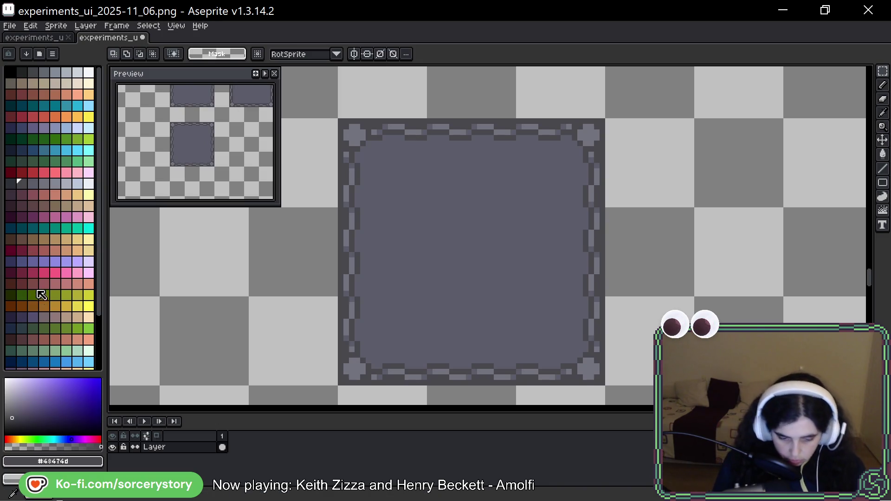
{"action": "left_click", "coordinate": [11, 183]}
{"action": "key", "text": "b"}
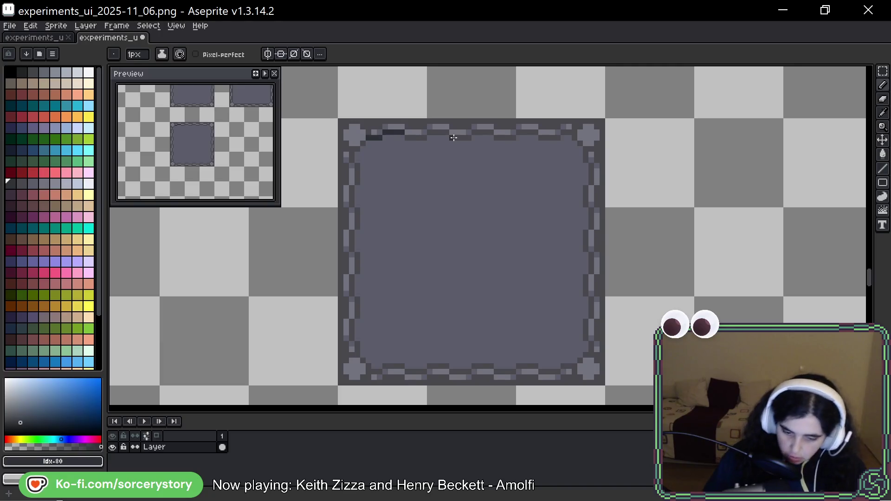
Place alternating dark pixels along the top chain border's inner edge to the right corner
{"action": "scroll", "coordinate": [455, 139], "scroll_direction": "up", "scroll_amount": 1}
{"action": "scroll", "coordinate": [651, 159], "scroll_direction": "up", "scroll_amount": 1}
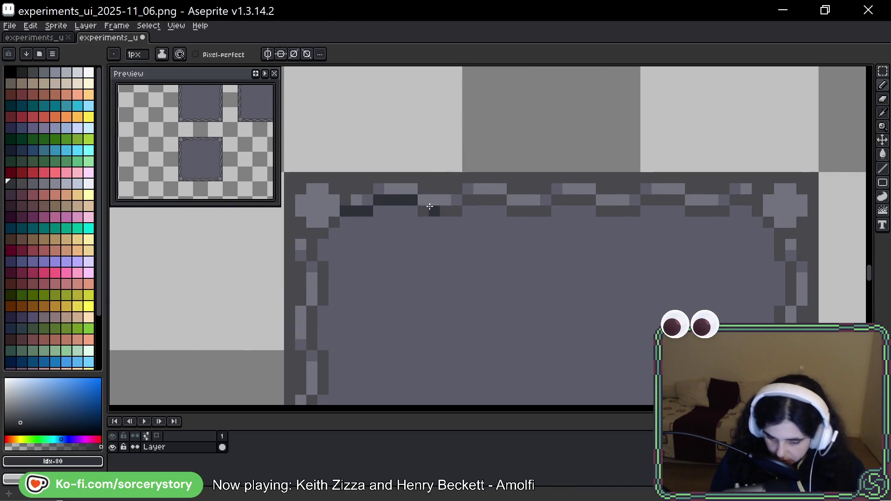
{"action": "left_click_drag", "start_coordinate": [429, 211], "coordinate": [455, 210]}
{"action": "left_click", "coordinate": [473, 200]}
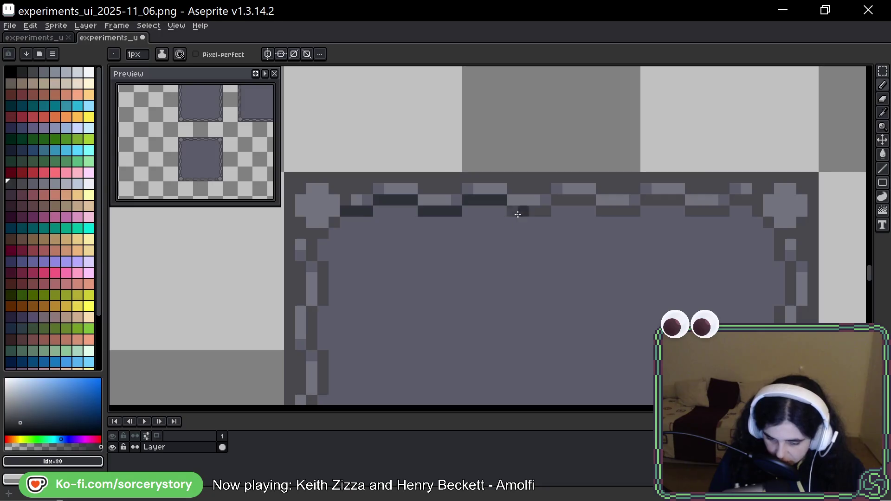
{"action": "left_click", "coordinate": [522, 211]}
{"action": "left_click", "coordinate": [557, 201]}
{"action": "left_click", "coordinate": [615, 211]}
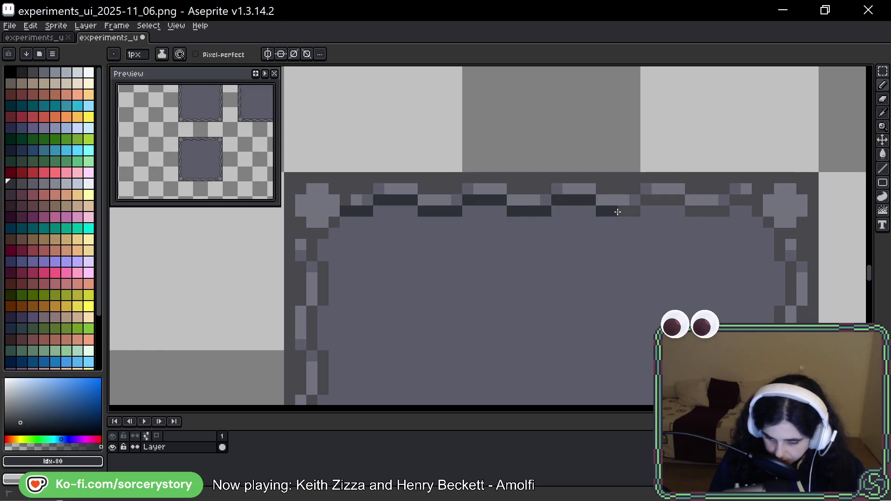
{"action": "left_click", "coordinate": [659, 201]}
{"action": "left_click_drag", "start_coordinate": [688, 212], "coordinate": [725, 211]}
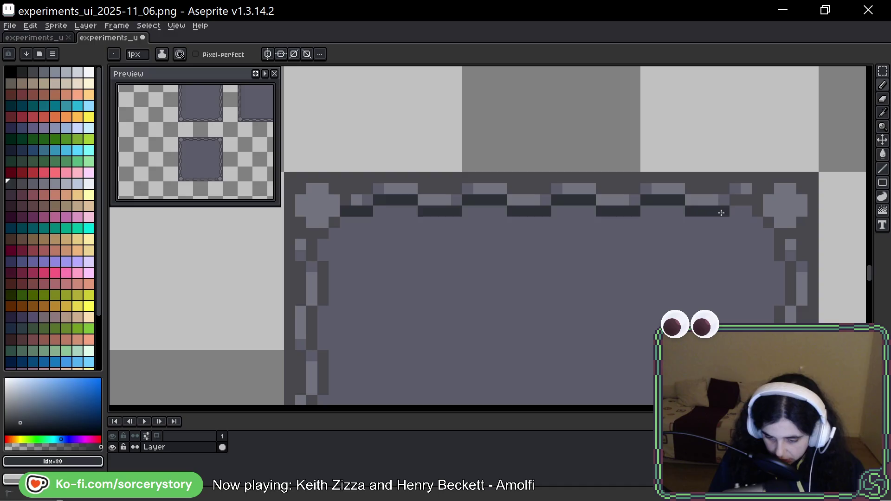
{"action": "left_click", "coordinate": [742, 201]}
Shade the top-right corner and the upper right border's inner edge with dark pixels
{"action": "left_click_drag", "start_coordinate": [766, 170], "coordinate": [690, 145]}
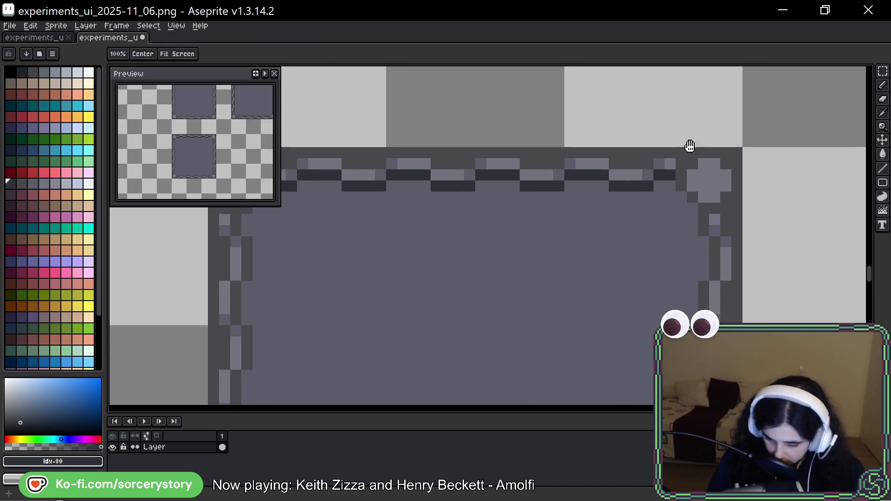
{"action": "left_click", "coordinate": [681, 186]}
{"action": "left_click", "coordinate": [703, 208]}
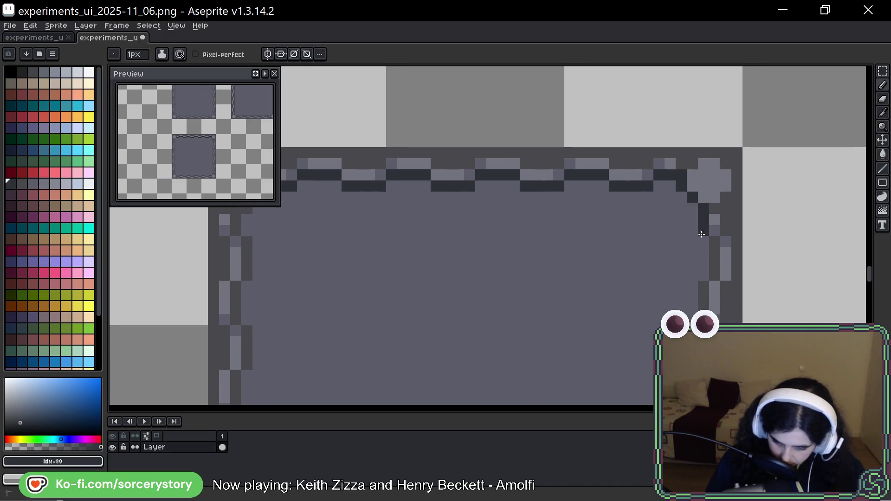
{"action": "mouse_move", "coordinate": [704, 219]}
{"action": "left_mouse_down"}
{"action": "mouse_move", "coordinate": [703, 231]}
{"action": "mouse_move", "coordinate": [651, 191]}
{"action": "left_mouse_up"}
{"action": "key", "text": "space"}
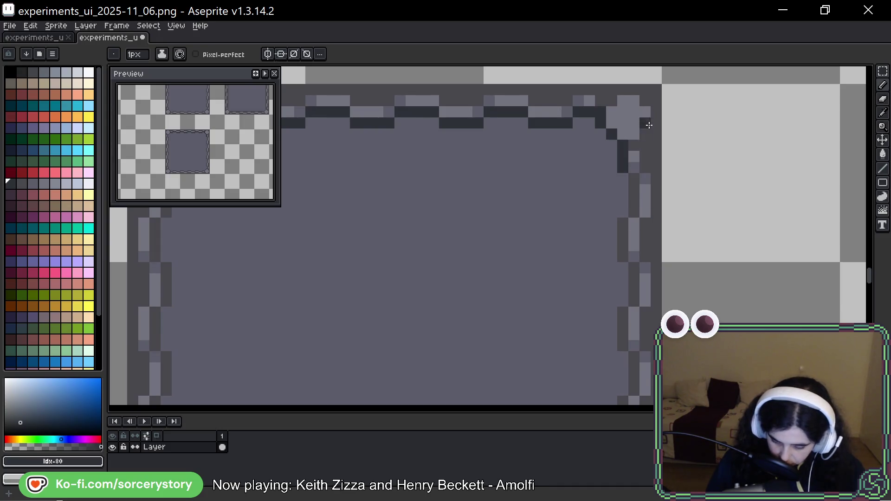
{"action": "left_click_drag", "start_coordinate": [645, 134], "coordinate": [646, 167]}
{"action": "key", "text": "space"}
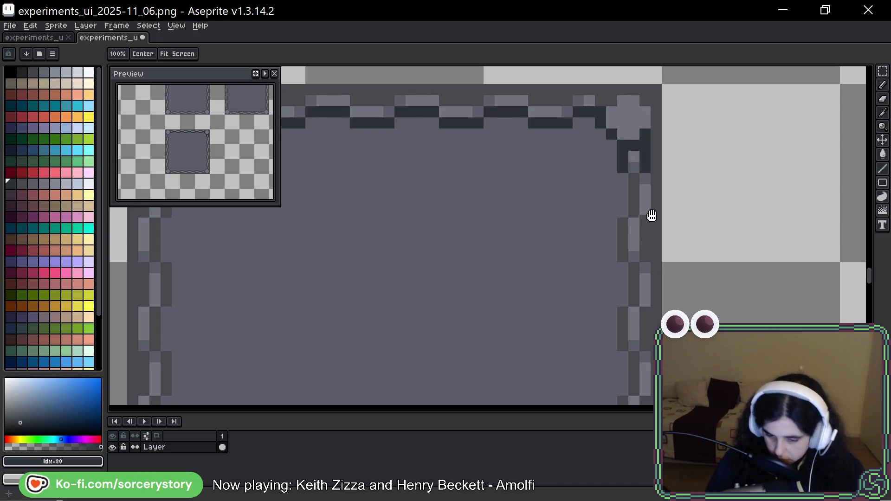
{"action": "left_click_drag", "start_coordinate": [650, 215], "coordinate": [649, 146]}
{"action": "left_click_drag", "start_coordinate": [633, 111], "coordinate": [645, 192]}
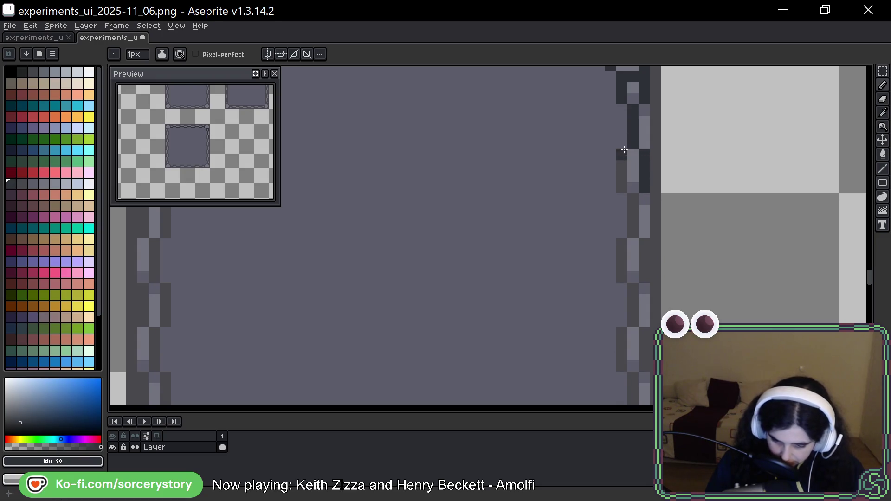
{"action": "mouse_move", "coordinate": [622, 153]}
{"action": "left_mouse_down"}
{"action": "mouse_move", "coordinate": [650, 233]}
{"action": "mouse_move", "coordinate": [633, 300]}
{"action": "left_mouse_up"}
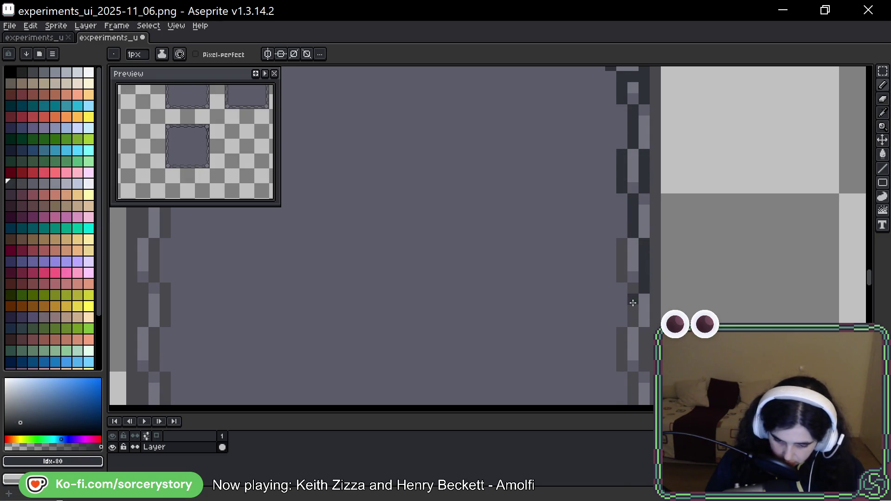
Undo misplaced pixels, then shade down the right border to the bottom-right corner and bottom edge
{"action": "key", "text": "ctrl+z"}
{"action": "mouse_move", "coordinate": [645, 253]}
{"action": "left_mouse_down"}
{"action": "mouse_move", "coordinate": [645, 281]}
{"action": "mouse_move", "coordinate": [623, 243]}
{"action": "mouse_move", "coordinate": [622, 287]}
{"action": "mouse_move", "coordinate": [645, 325]}
{"action": "left_mouse_up"}
{"action": "key", "text": "space"}
{"action": "mouse_move", "coordinate": [677, 246]}
{"action": "left_mouse_down"}
{"action": "mouse_move", "coordinate": [672, 289]}
{"action": "mouse_move", "coordinate": [650, 263]}
{"action": "mouse_move", "coordinate": [622, 260]}
{"action": "mouse_move", "coordinate": [636, 341]}
{"action": "left_mouse_up"}
{"action": "key", "text": "space"}
{"action": "left_click_drag", "start_coordinate": [666, 314], "coordinate": [670, 249]}
{"action": "mouse_move", "coordinate": [651, 285]}
{"action": "left_mouse_down"}
{"action": "mouse_move", "coordinate": [651, 294]}
{"action": "mouse_move", "coordinate": [641, 278]}
{"action": "mouse_move", "coordinate": [637, 346]}
{"action": "left_mouse_up"}
{"action": "left_click", "coordinate": [642, 378]}
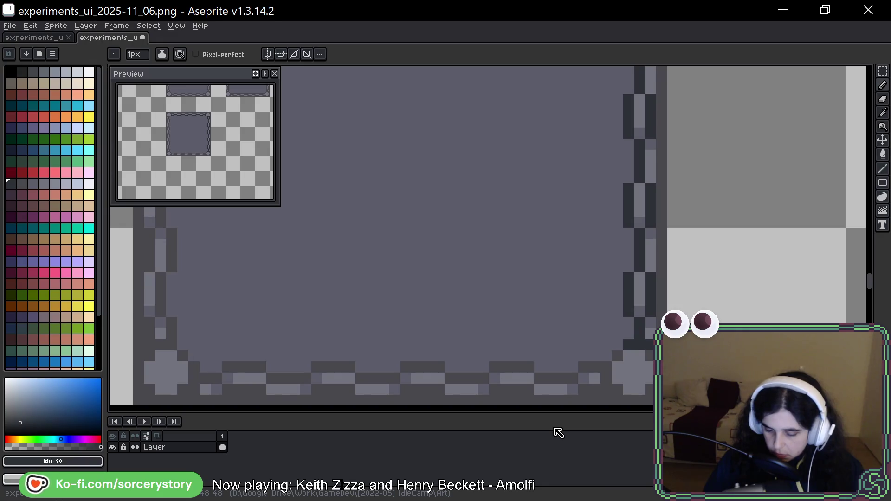
{"action": "left_click", "coordinate": [614, 356]}
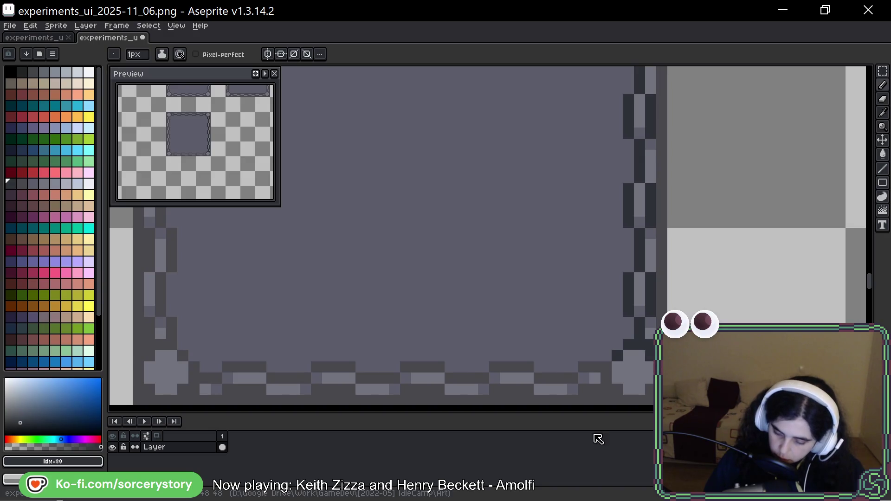
{"action": "left_click_drag", "start_coordinate": [606, 362], "coordinate": [662, 319]}
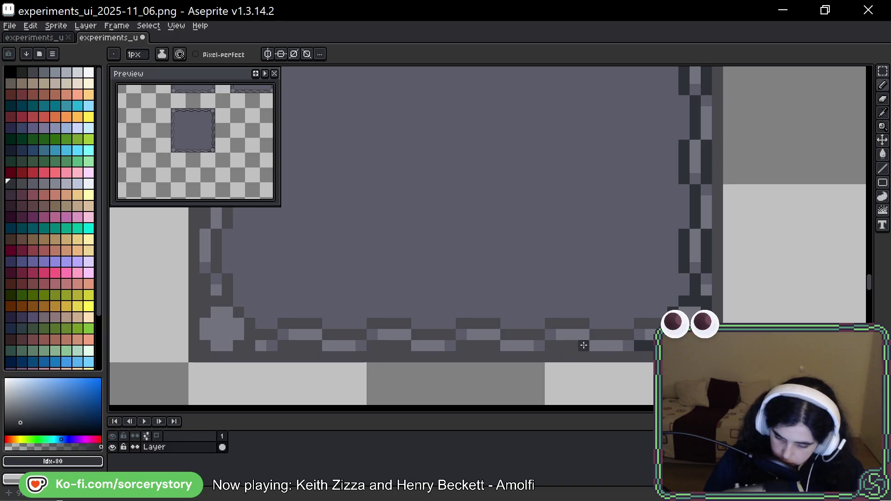
{"action": "left_click_drag", "start_coordinate": [583, 346], "coordinate": [562, 346]}
Extend the dark shading leftward along the bottom border's inner edge
{"action": "left_click_drag", "start_coordinate": [493, 346], "coordinate": [236, 346]}
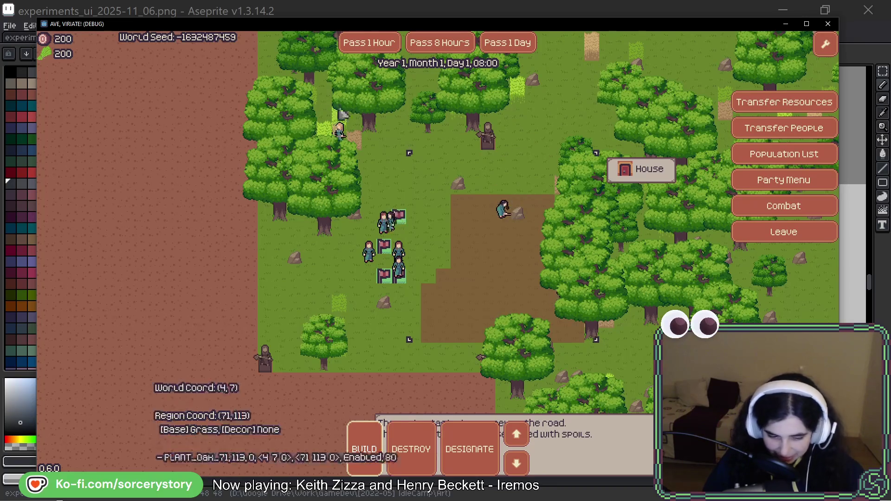
Pass one hour in the game, from 08:00 to 09:00, then leave the game window
{"action": "left_click", "coordinate": [379, 45]}
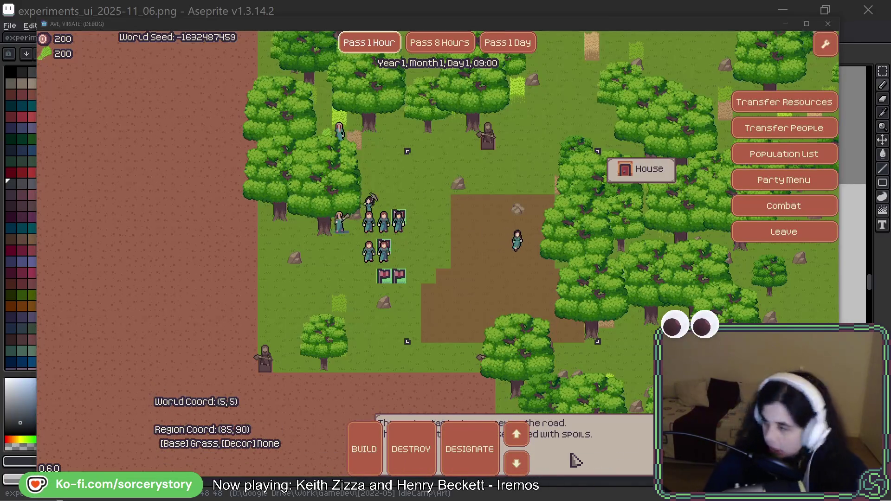
{"action": "key", "text": "alt+Tab"}
{"action": "scroll", "coordinate": [572, 369], "scroll_direction": "down", "scroll_amount": 5}
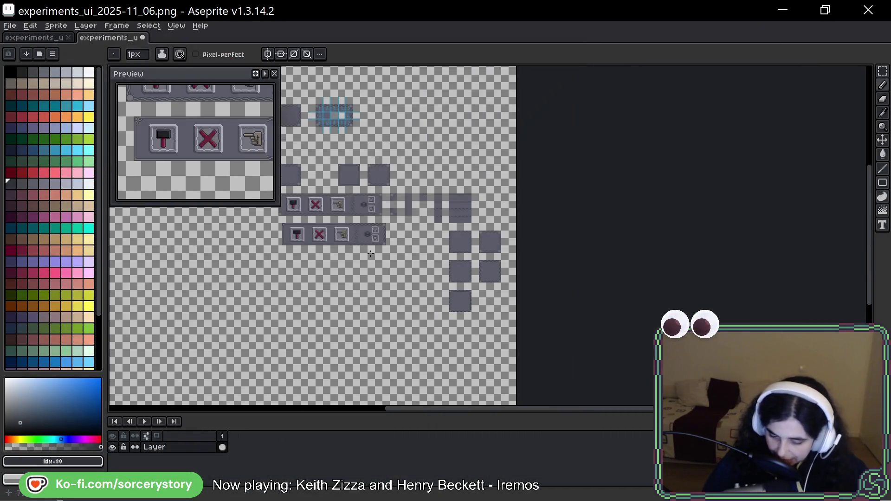
{"action": "scroll", "coordinate": [645, 287], "scroll_direction": "up", "scroll_amount": 4}
{"action": "scroll", "coordinate": [645, 287], "scroll_direction": "down", "scroll_amount": 5}
{"action": "mouse_move", "coordinate": [687, 318]}
{"action": "left_mouse_down"}
{"action": "mouse_move", "coordinate": [664, 371]}
{"action": "mouse_move", "coordinate": [574, 402]}
{"action": "left_mouse_up"}
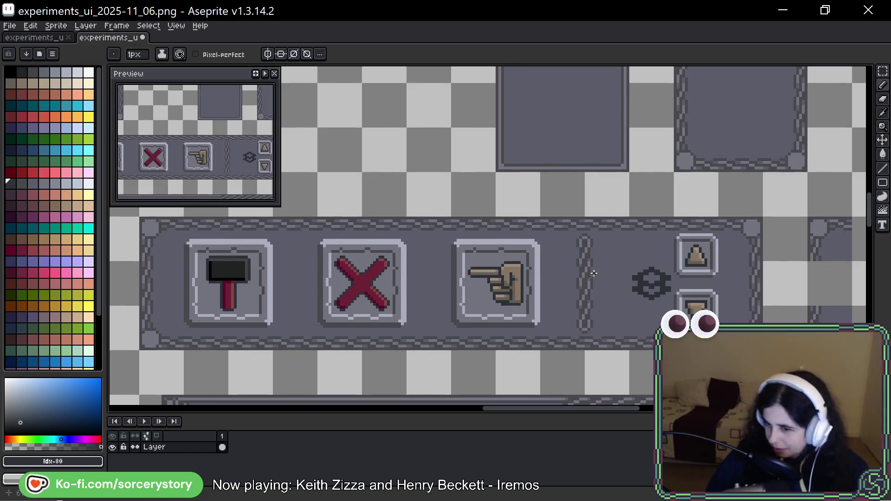
{"action": "key", "text": "alt"}
{"action": "key", "text": "alt+Tab"}
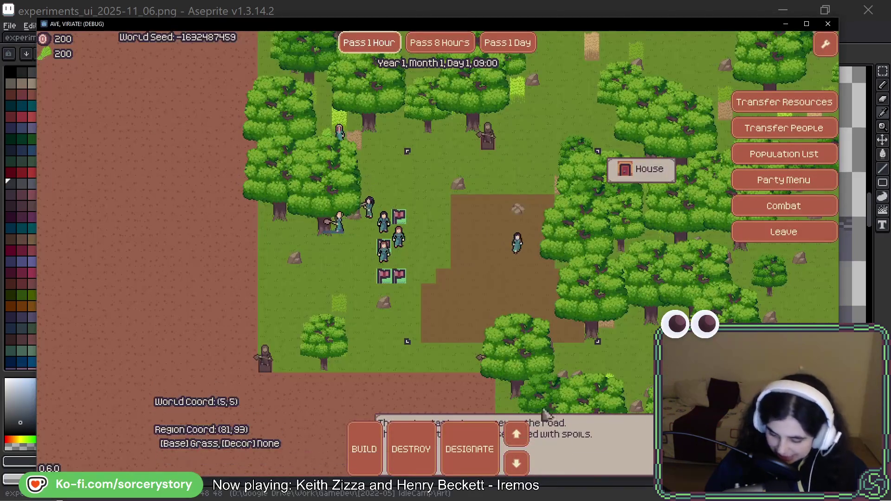
Return with Alt+Tab to the Aseprite sprite showing the hammer, cross and hand toolbar
{"action": "key", "text": "alt+Tab"}
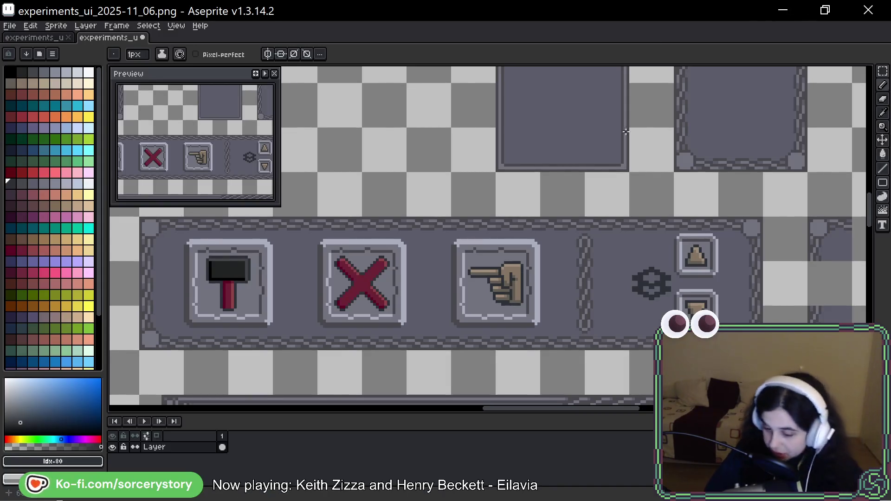
Compare the two toolbar panel rows, then switch to experiments_ui_2025-11_05.png
{"action": "left_click_drag", "start_coordinate": [625, 202], "coordinate": [466, 124]}
{"action": "left_click_drag", "start_coordinate": [490, 158], "coordinate": [512, 202]}
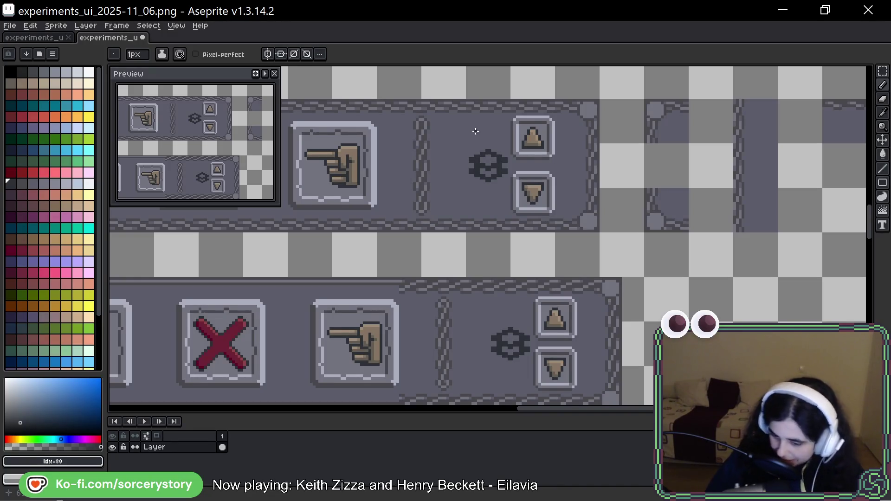
{"action": "scroll", "coordinate": [530, 156], "scroll_direction": "down", "scroll_amount": 1}
{"action": "scroll", "coordinate": [534, 153], "scroll_direction": "down", "scroll_amount": 3}
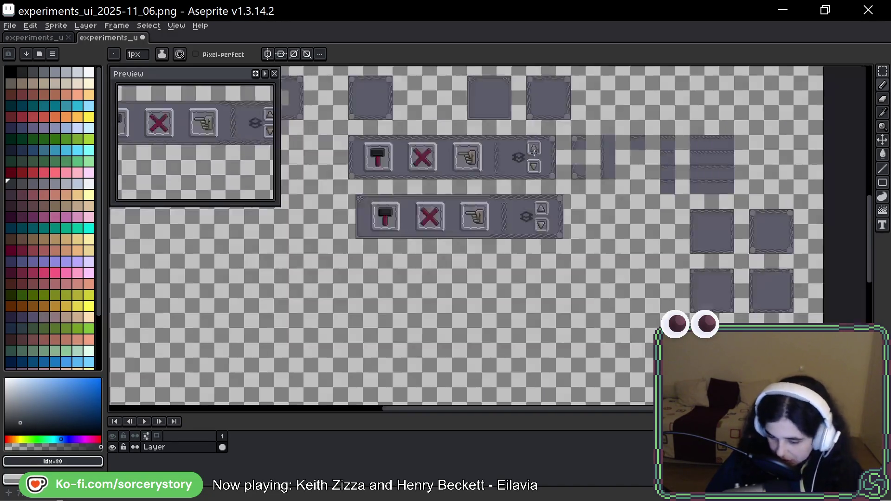
{"action": "scroll", "coordinate": [536, 148], "scroll_direction": "up", "scroll_amount": 1}
{"action": "left_click_drag", "start_coordinate": [673, 220], "coordinate": [754, 240]}
{"action": "mouse_move", "coordinate": [607, 151]}
{"action": "left_mouse_down"}
{"action": "mouse_move", "coordinate": [641, 200]}
{"action": "mouse_move", "coordinate": [694, 248]}
{"action": "mouse_move", "coordinate": [733, 255]}
{"action": "left_mouse_up"}
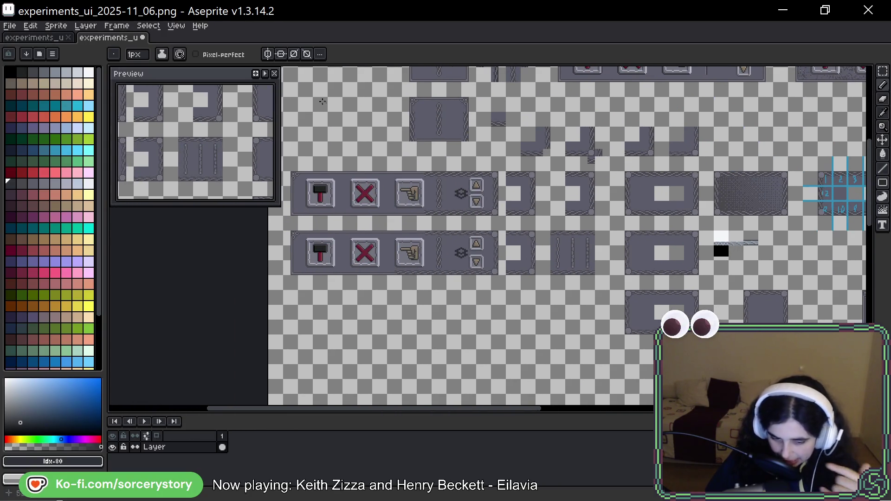
{"action": "left_click", "coordinate": [36, 37]}
{"action": "scroll", "coordinate": [384, 175], "scroll_direction": "down", "scroll_amount": 3}
Pan over the pink button panels, then switch to experiments_ui_2025-11_06.png and zoom on its panel tile
{"action": "scroll", "coordinate": [484, 180], "scroll_direction": "up", "scroll_amount": 4}
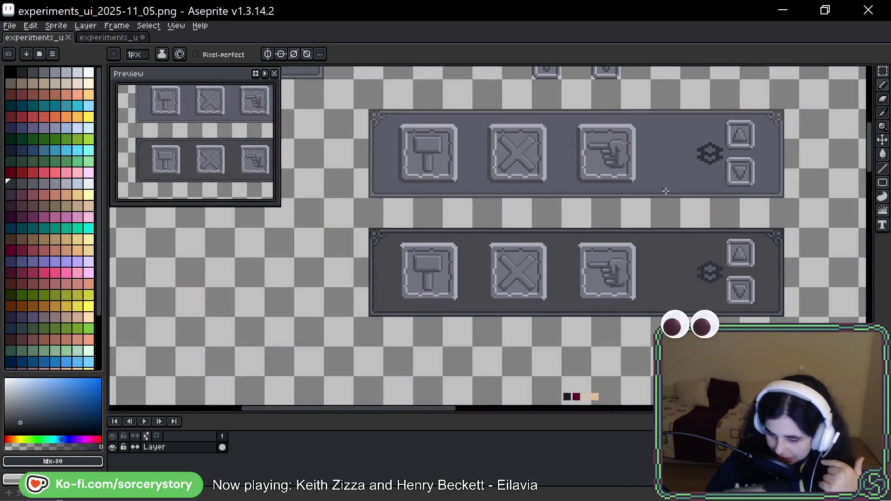
{"action": "left_click_drag", "start_coordinate": [484, 180], "coordinate": [192, 180]}
{"action": "scroll", "coordinate": [599, 275], "scroll_direction": "down", "scroll_amount": 2}
{"action": "left_click_drag", "start_coordinate": [632, 295], "coordinate": [599, 275]}
{"action": "scroll", "coordinate": [508, 183], "scroll_direction": "down", "scroll_amount": 10}
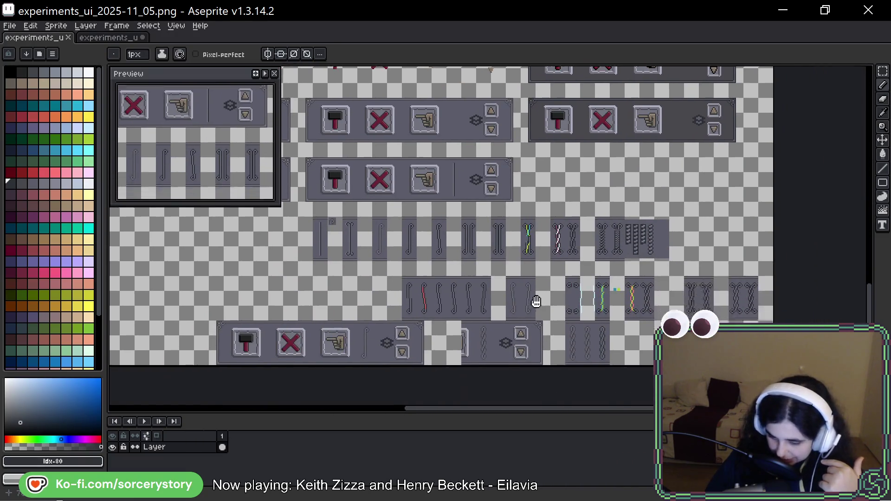
{"action": "scroll", "coordinate": [520, 154], "scroll_direction": "down", "scroll_amount": 5}
{"action": "left_click", "coordinate": [98, 38]}
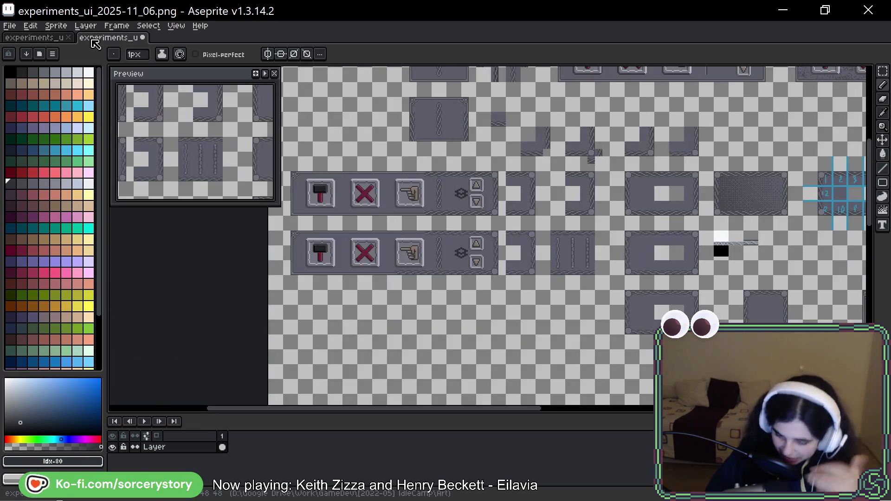
{"action": "scroll", "coordinate": [674, 270], "scroll_direction": "down", "scroll_amount": 2}
{"action": "scroll", "coordinate": [533, 199], "scroll_direction": "up", "scroll_amount": 6}
{"action": "scroll", "coordinate": [533, 200], "scroll_direction": "up", "scroll_amount": 1}
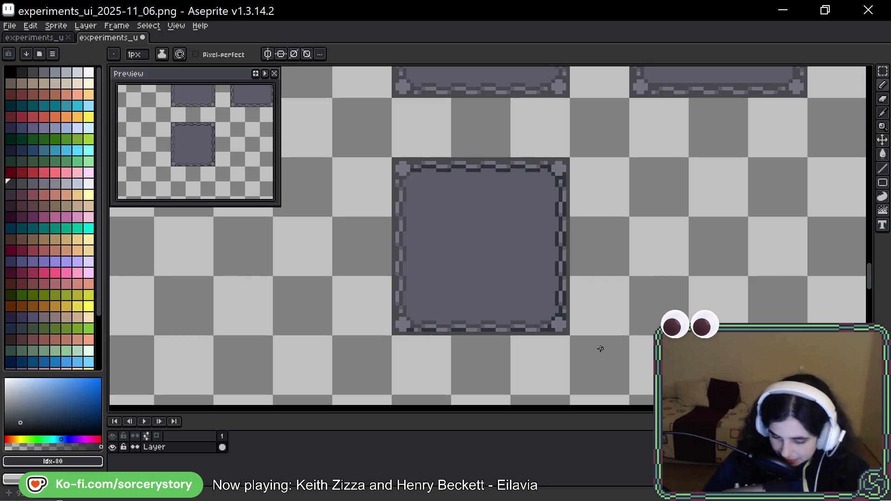
{"action": "scroll", "coordinate": [426, 229], "scroll_direction": "up", "scroll_amount": 1}
Draw dark pencil strokes down the grey tile's left chain border from bottom to top
{"action": "left_click_drag", "start_coordinate": [426, 230], "coordinate": [409, 220]}
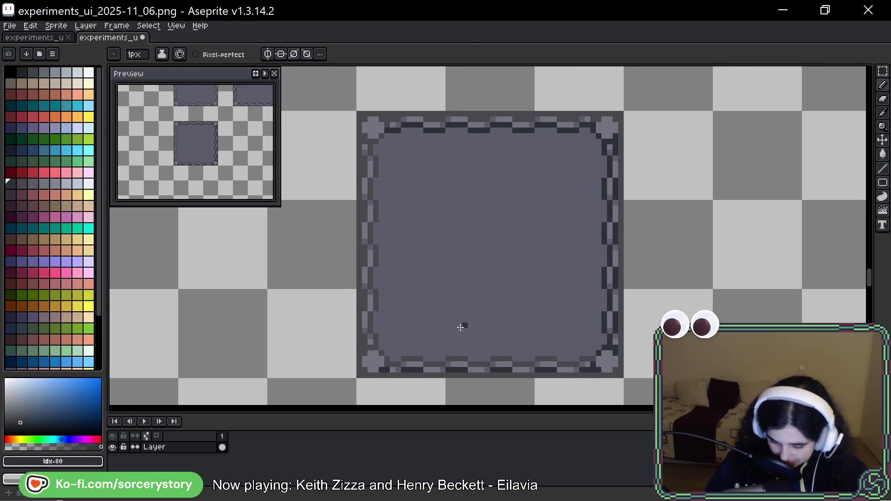
{"action": "left_click_drag", "start_coordinate": [365, 336], "coordinate": [374, 352]}
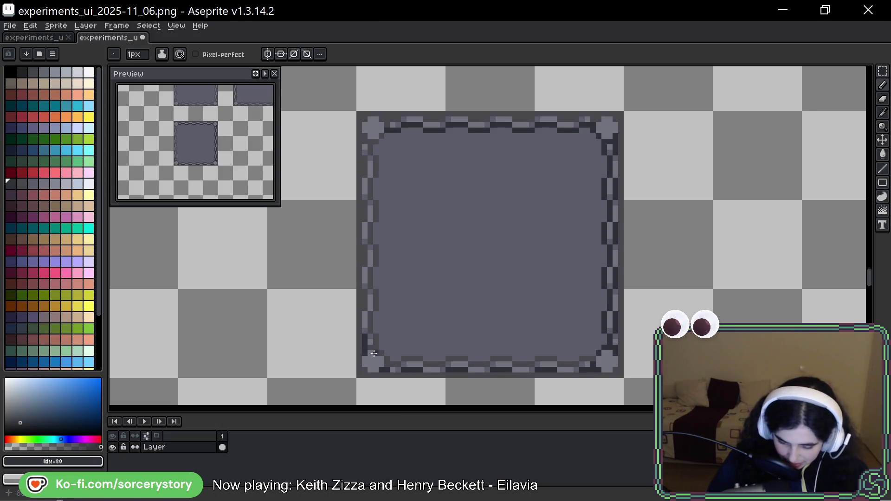
{"action": "left_click_drag", "start_coordinate": [365, 299], "coordinate": [371, 200]}
{"action": "left_click_drag", "start_coordinate": [368, 164], "coordinate": [365, 173]}
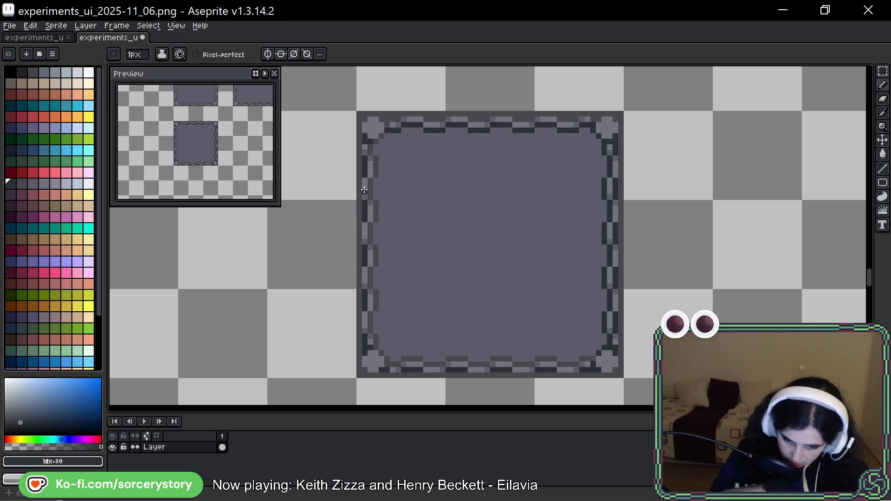
{"action": "left_click_drag", "start_coordinate": [359, 134], "coordinate": [359, 382]}
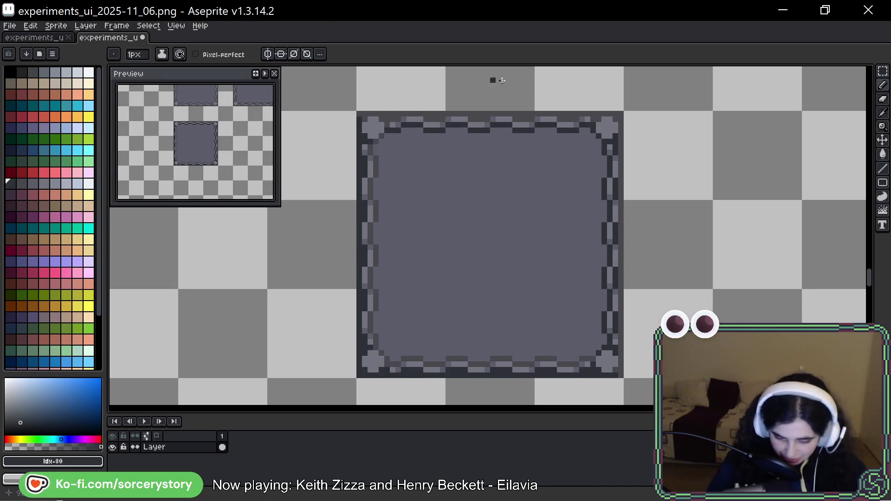
{"action": "scroll", "coordinate": [677, 171], "scroll_direction": "up", "scroll_amount": 5}
Pick palette colour Idx-86 and zoom back onto the chain-bordered panel tile
{"action": "scroll", "coordinate": [698, 262], "scroll_direction": "down", "scroll_amount": 2}
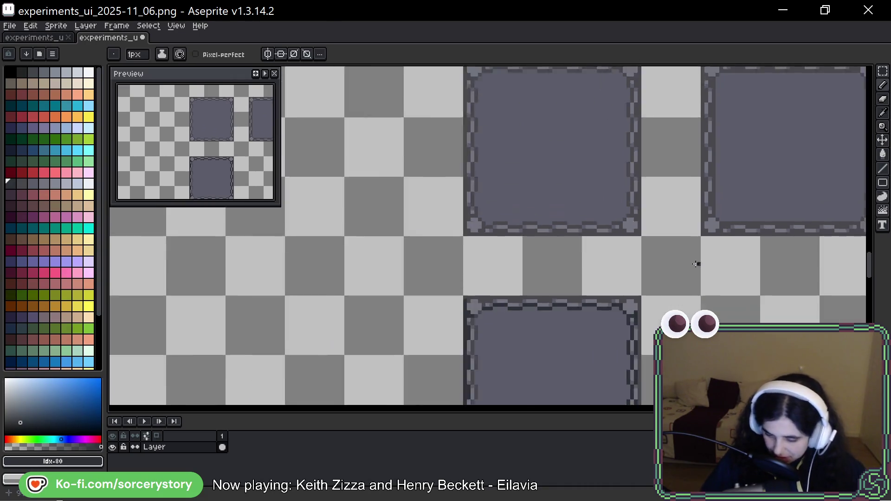
{"action": "scroll", "coordinate": [698, 264], "scroll_direction": "down", "scroll_amount": 3}
{"action": "scroll", "coordinate": [487, 239], "scroll_direction": "up", "scroll_amount": 1}
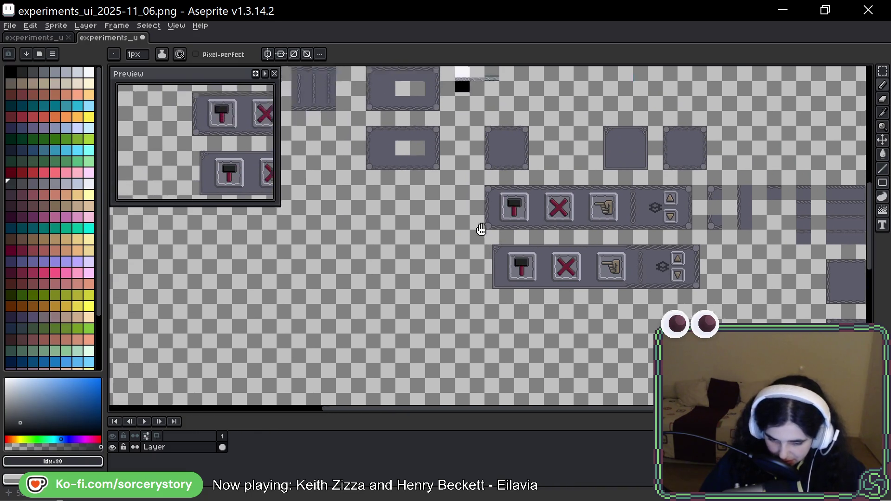
{"action": "scroll", "coordinate": [561, 298], "scroll_direction": "down", "scroll_amount": 3}
{"action": "scroll", "coordinate": [565, 297], "scroll_direction": "up", "scroll_amount": 3}
{"action": "mouse_move", "coordinate": [565, 297]}
{"action": "left_mouse_down"}
{"action": "mouse_move", "coordinate": [587, 302]}
{"action": "mouse_move", "coordinate": [405, 362]}
{"action": "left_mouse_up"}
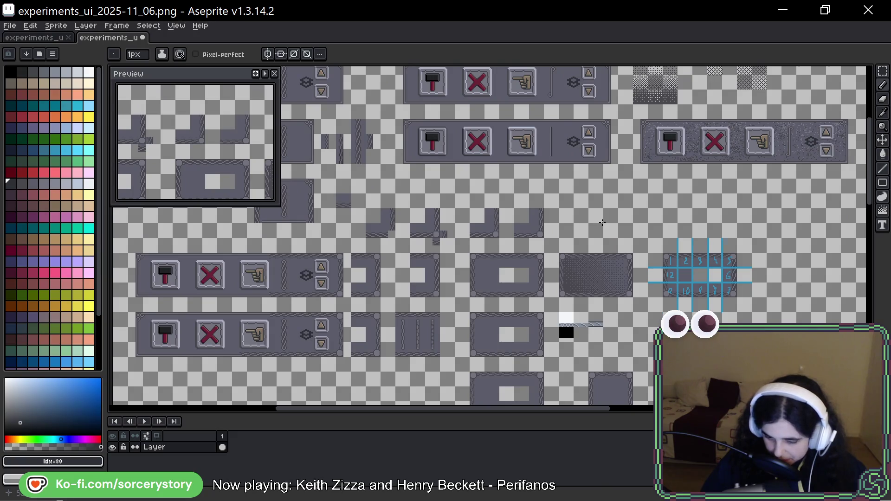
{"action": "scroll", "coordinate": [602, 223], "scroll_direction": "up", "scroll_amount": 5}
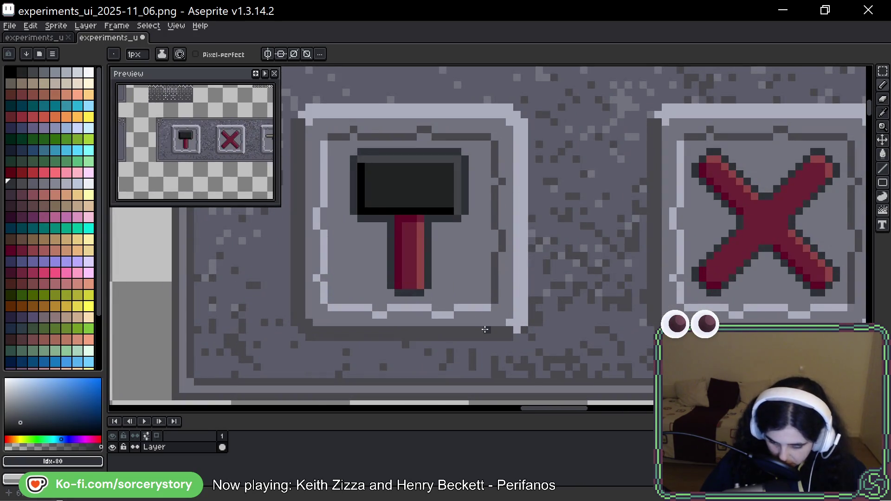
{"action": "left_click", "coordinate": [77, 183]}
{"action": "scroll", "coordinate": [533, 159], "scroll_direction": "down", "scroll_amount": 5}
{"action": "scroll", "coordinate": [532, 158], "scroll_direction": "up", "scroll_amount": 2}
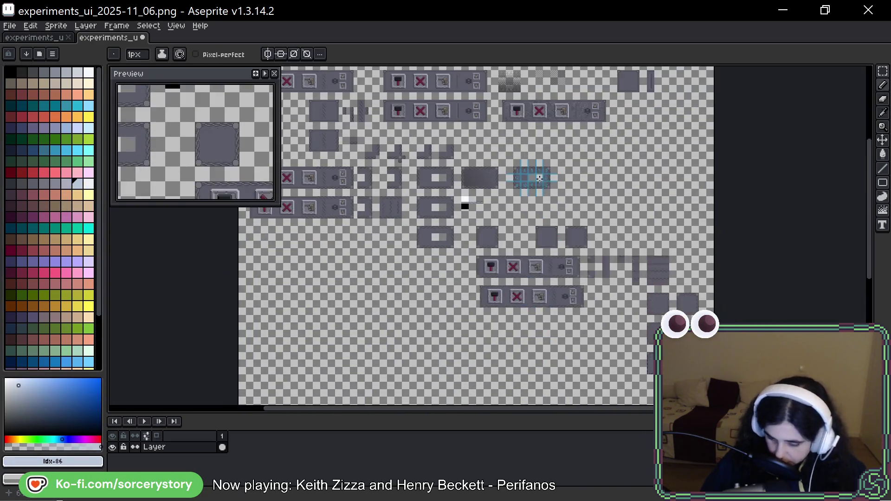
{"action": "scroll", "coordinate": [532, 158], "scroll_direction": "up", "scroll_amount": 4}
{"action": "scroll", "coordinate": [710, 218], "scroll_direction": "left", "scroll_amount": 3}
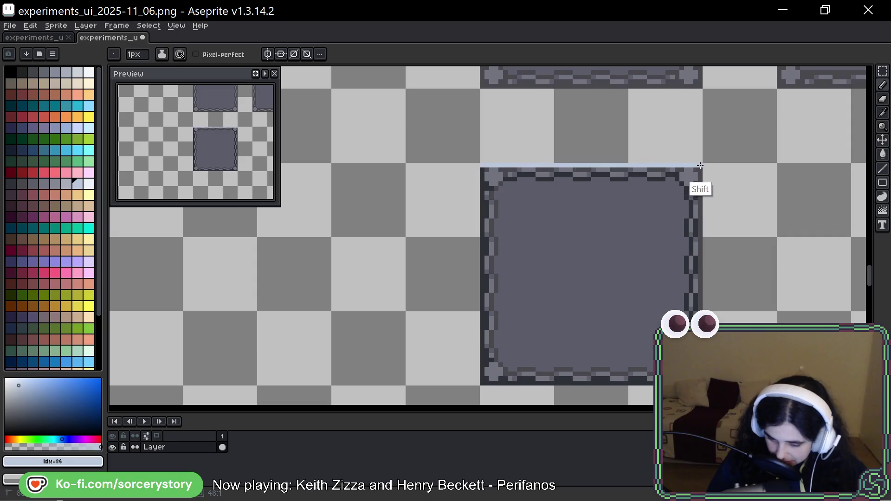
Draw a light line down the framed tile's right edge
{"action": "left_click", "coordinate": [703, 166], "text": "shift"}
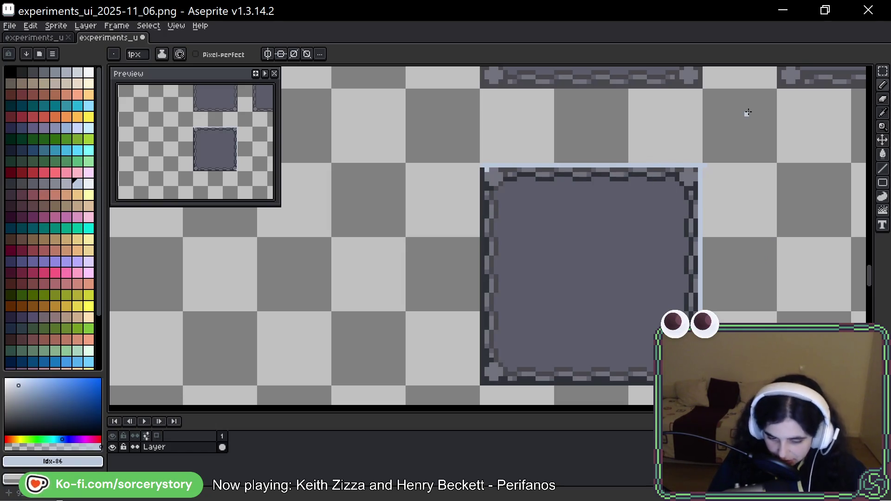
{"action": "left_click_drag", "start_coordinate": [775, 231], "coordinate": [732, 195]}
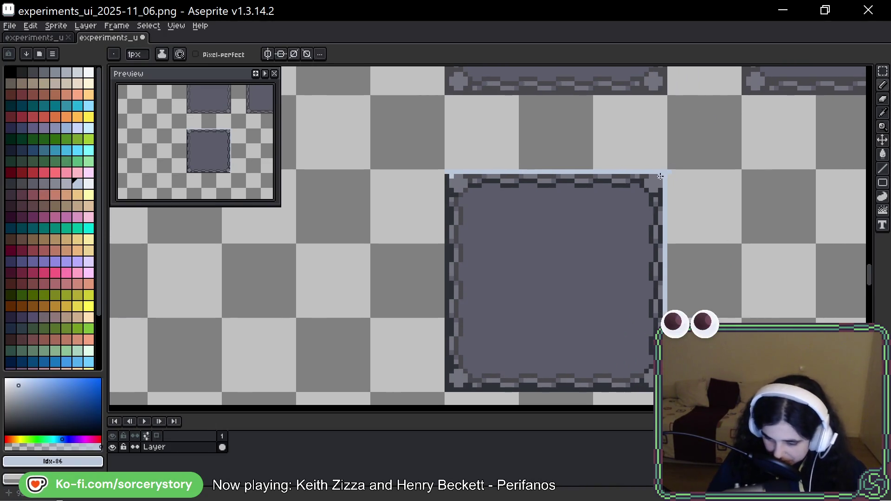
{"action": "left_click_drag", "start_coordinate": [720, 276], "coordinate": [718, 267]}
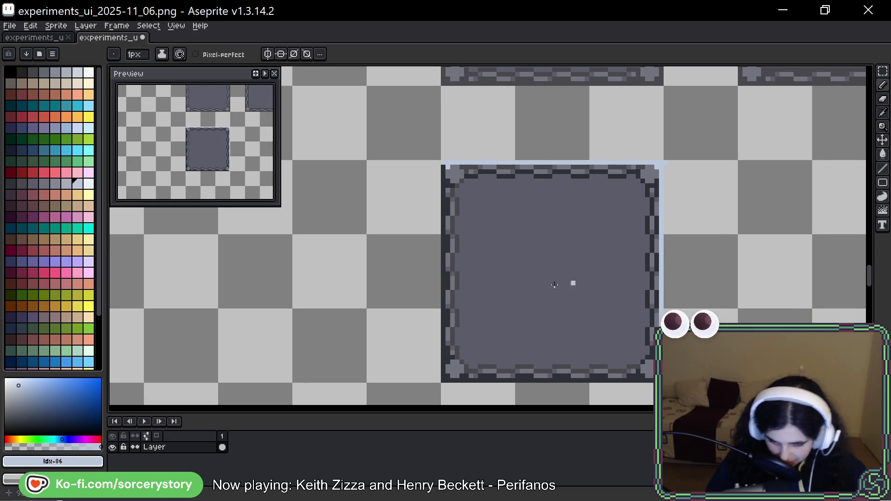
Paint Idx-85 highlights down the frame's inner left and bottom edges, sampling #abacbc
{"action": "left_click", "coordinate": [66, 184]}
{"action": "left_click", "coordinate": [460, 183]}
{"action": "left_click_drag", "start_coordinate": [457, 202], "coordinate": [456, 261]}
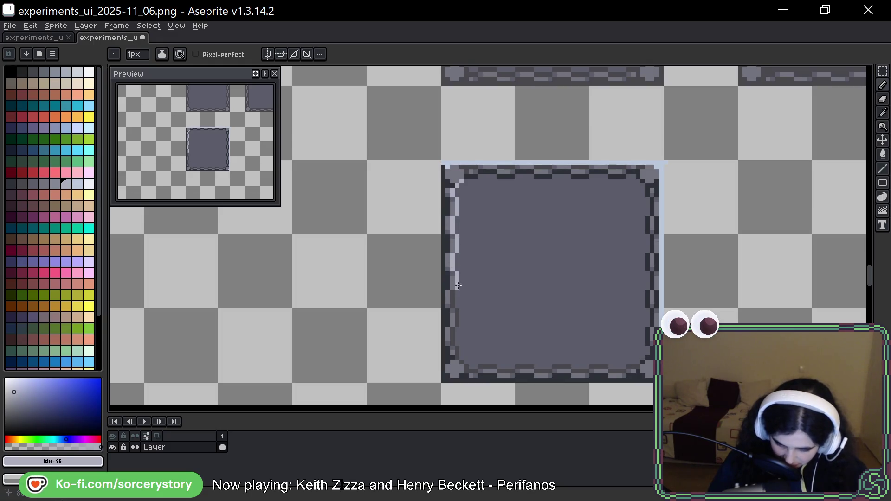
{"action": "left_click_drag", "start_coordinate": [457, 311], "coordinate": [457, 360]}
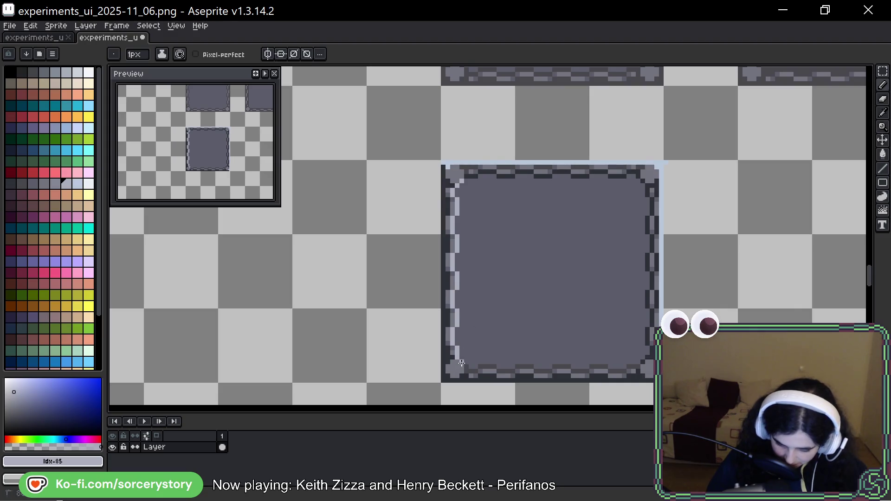
{"action": "left_click_drag", "start_coordinate": [466, 366], "coordinate": [479, 373]}
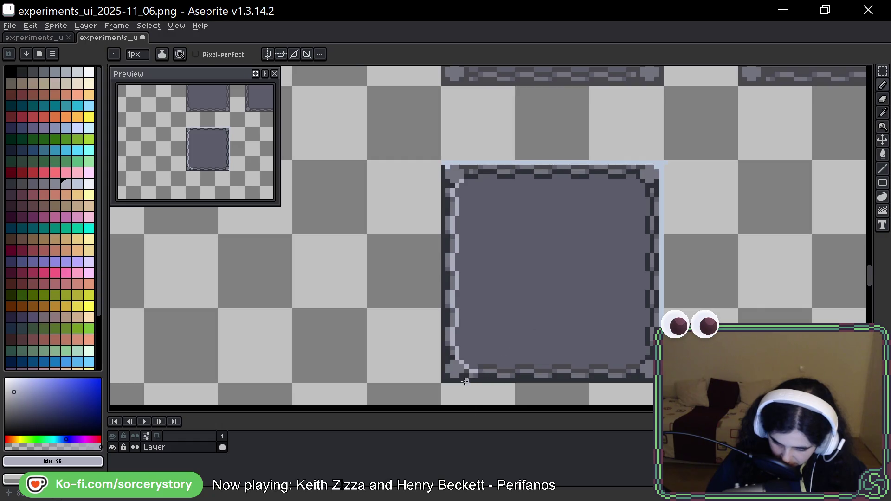
{"action": "left_click", "coordinate": [464, 375], "text": "alt"}
{"action": "left_click", "coordinate": [478, 366], "text": "alt"}
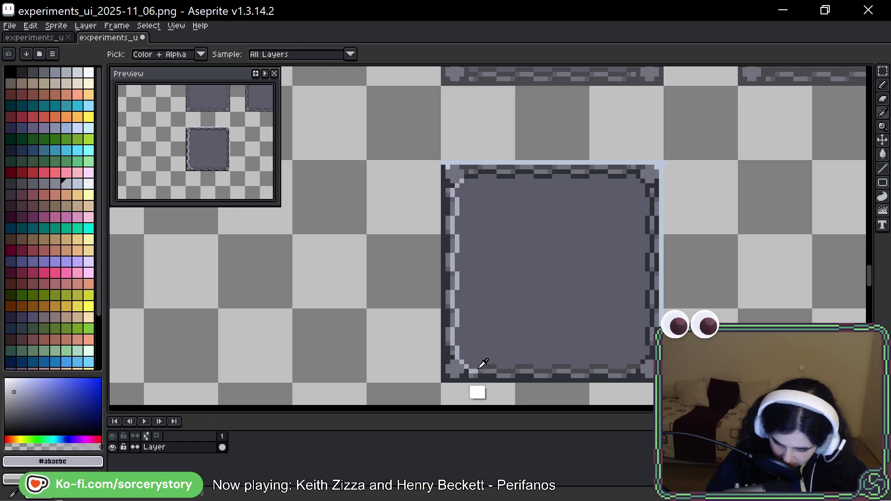
{"action": "left_click", "coordinate": [493, 367]}
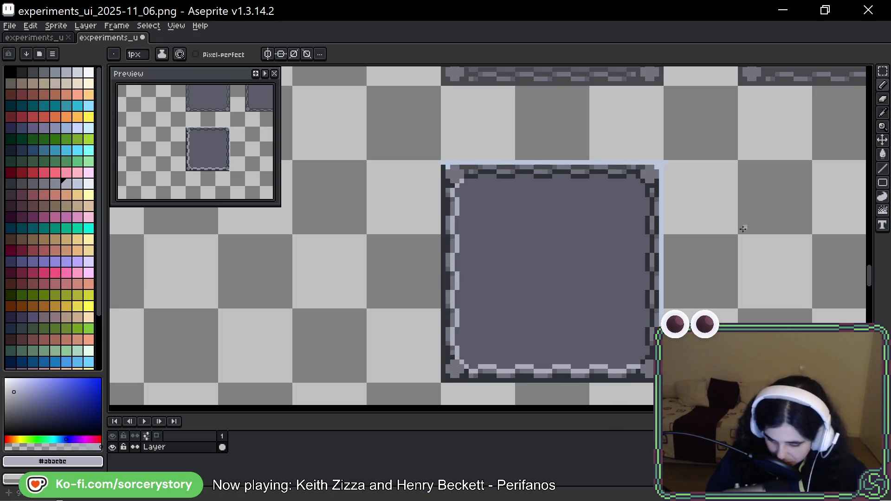
Sample light blue #bac7db and paint highlight pixels down the tile's right edge
{"action": "left_click_drag", "start_coordinate": [677, 289], "coordinate": [671, 318]}
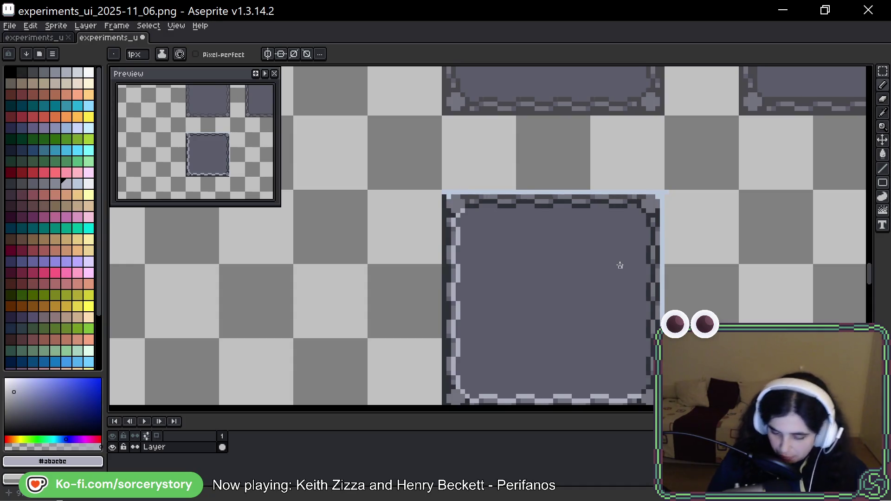
{"action": "left_click_drag", "start_coordinate": [672, 244], "coordinate": [597, 272]}
{"action": "left_click_drag", "start_coordinate": [539, 348], "coordinate": [577, 223]}
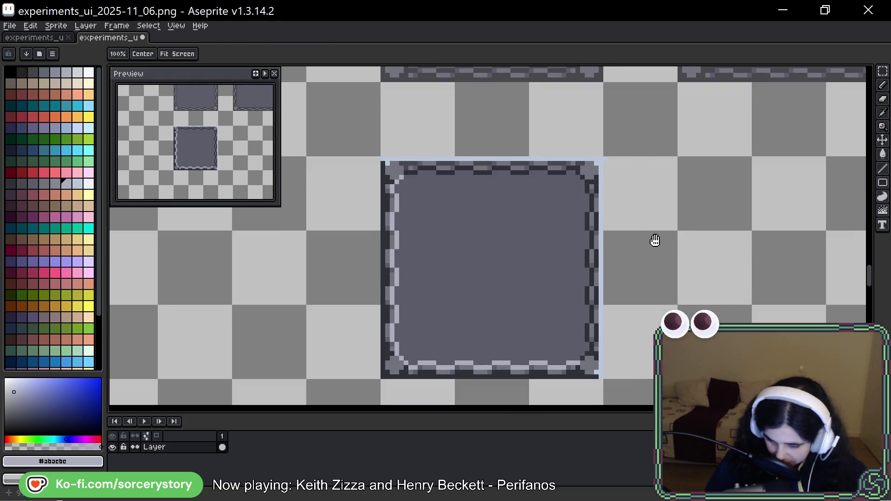
{"action": "left_click_drag", "start_coordinate": [656, 241], "coordinate": [633, 276]}
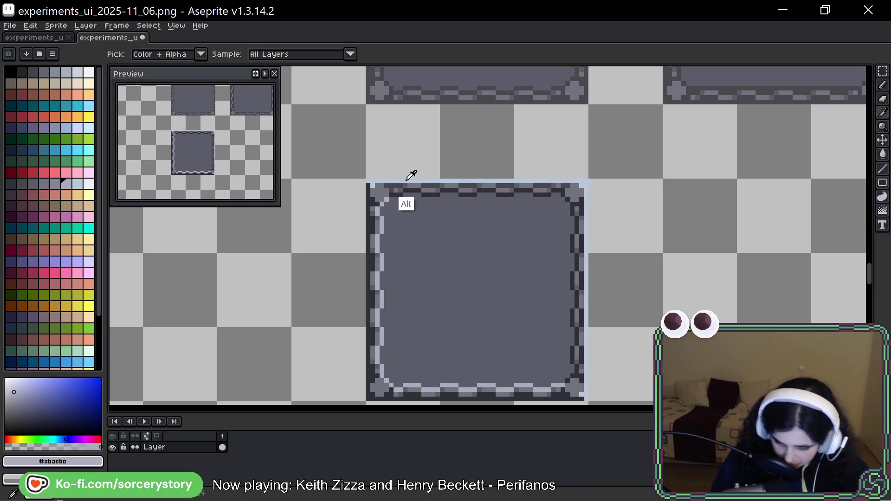
{"action": "left_click", "coordinate": [388, 186], "text": "alt"}
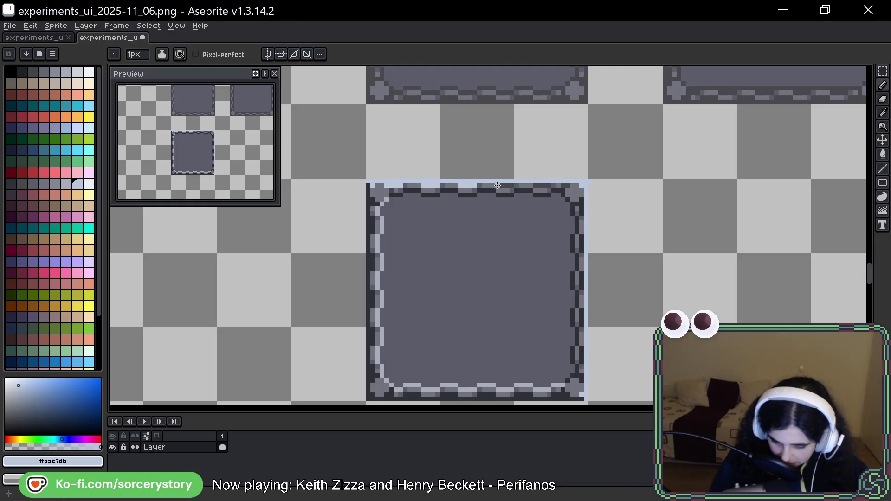
{"action": "left_click", "coordinate": [567, 232]}
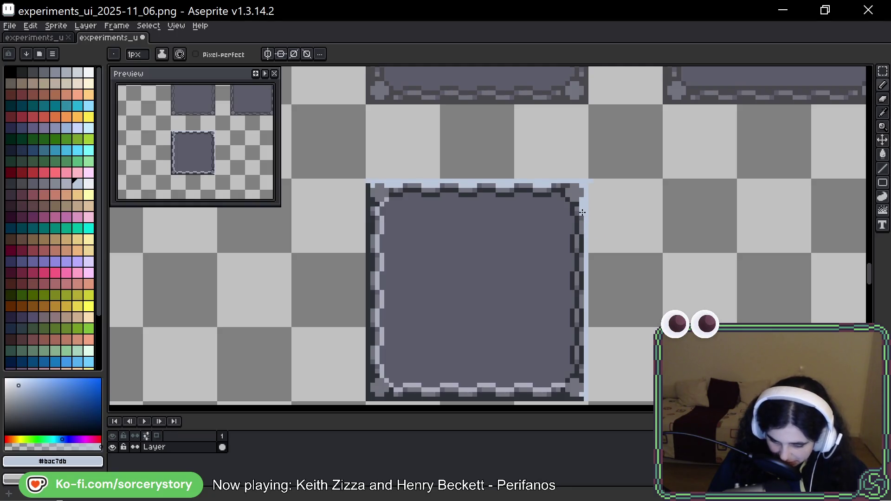
{"action": "left_click", "coordinate": [582, 281]}
{"action": "left_click_drag", "start_coordinate": [582, 288], "coordinate": [588, 338]}
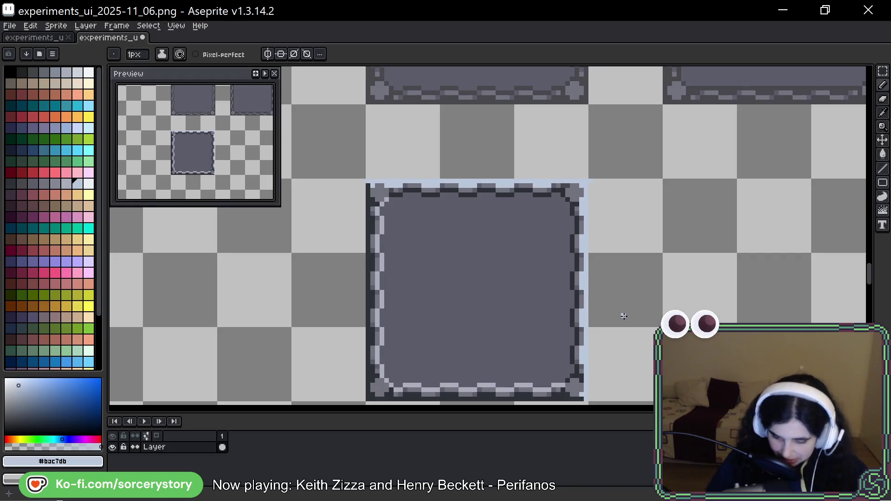
Undo the accidental light-blue arc drawn around the framed tile
{"action": "scroll", "coordinate": [562, 288], "scroll_direction": "down", "scroll_amount": 5}
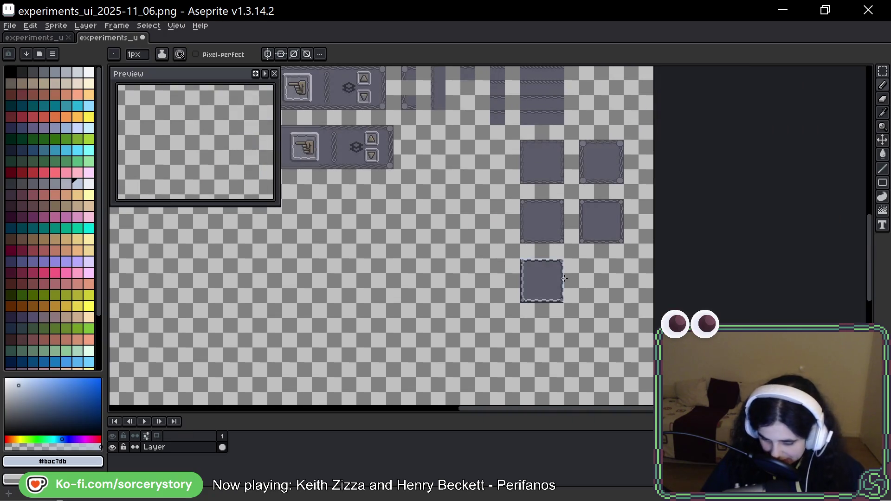
{"action": "scroll", "coordinate": [551, 282], "scroll_direction": "up", "scroll_amount": 3}
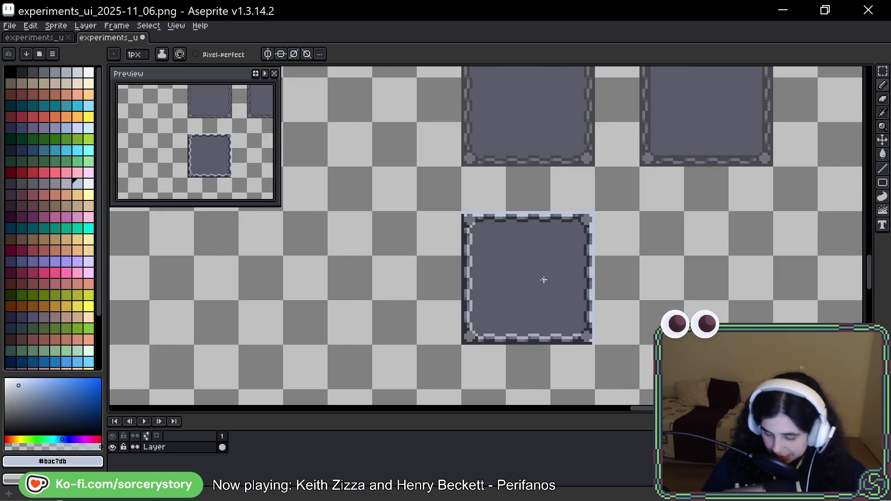
{"action": "key", "text": "space"}
{"action": "left_click_drag", "start_coordinate": [710, 232], "coordinate": [594, 312]}
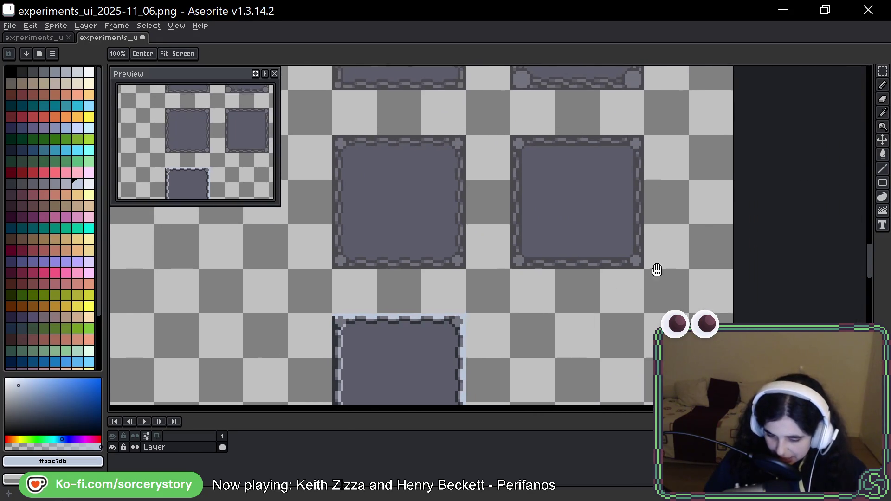
{"action": "left_click_drag", "start_coordinate": [652, 269], "coordinate": [636, 295]}
{"action": "left_click_drag", "start_coordinate": [570, 364], "coordinate": [635, 298]}
{"action": "left_click_drag", "start_coordinate": [572, 263], "coordinate": [662, 302]}
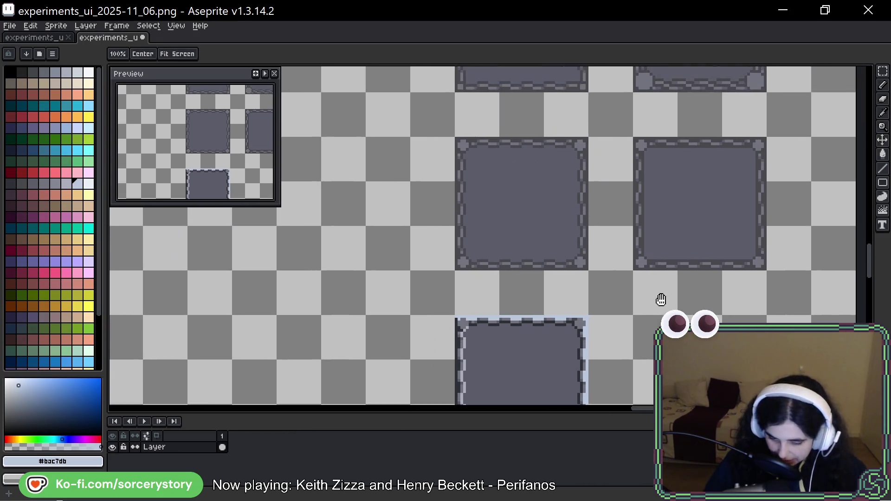
{"action": "left_click_drag", "start_coordinate": [616, 123], "coordinate": [486, 315]}
{"action": "key", "text": "ctrl+z"}
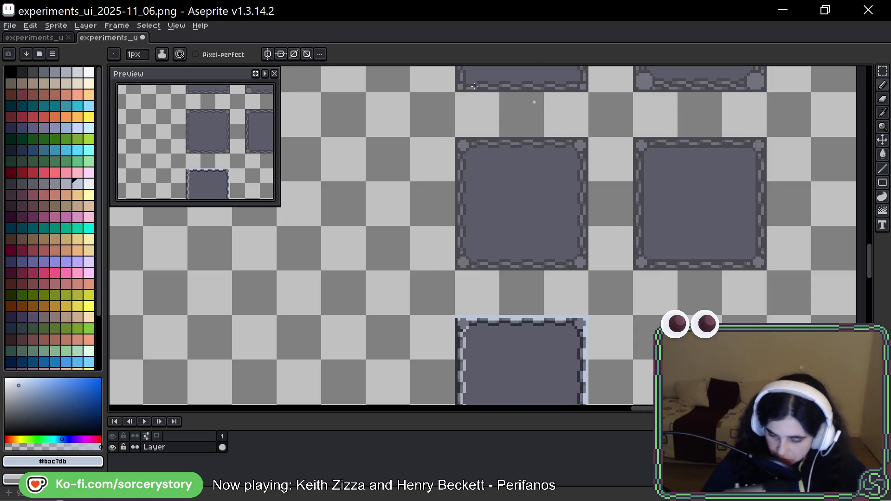
{"action": "scroll", "coordinate": [503, 153], "scroll_direction": "up", "scroll_amount": 3}
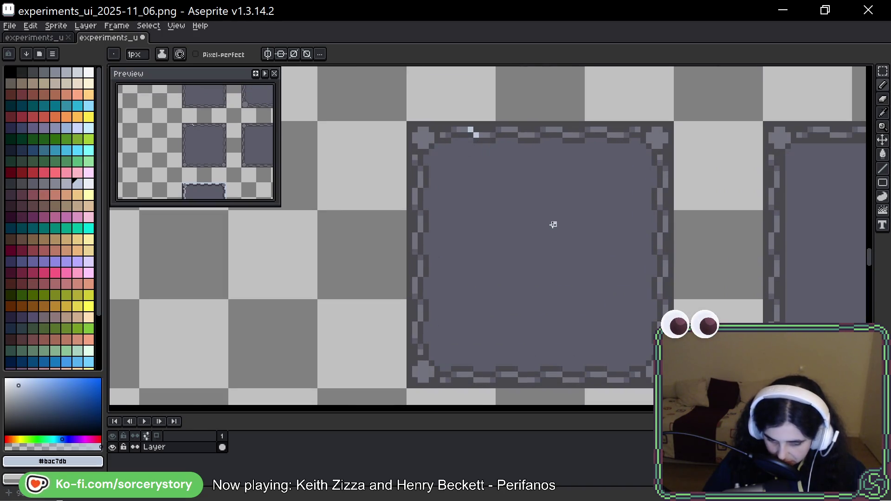
{"action": "scroll", "coordinate": [683, 202], "scroll_direction": "down", "scroll_amount": 2}
With the Rectangular Marquee, select the empty square tile and the lower button row
{"action": "left_click", "coordinate": [883, 71]}
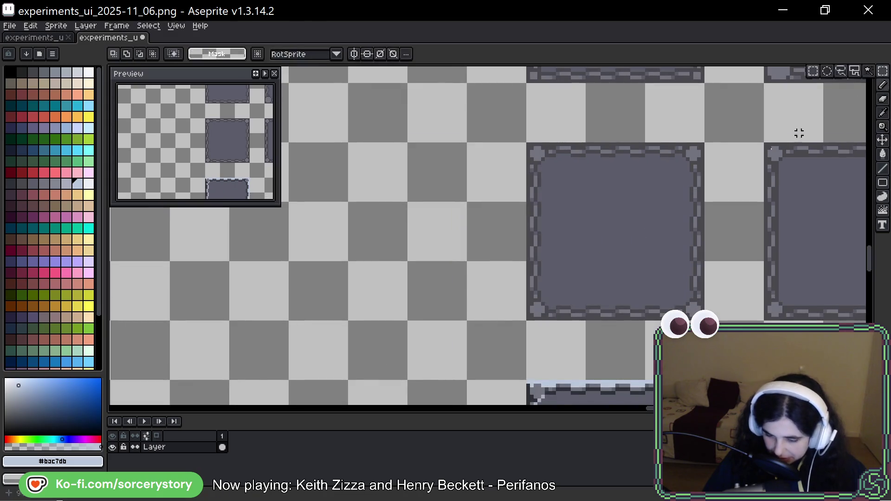
{"action": "scroll", "coordinate": [826, 114], "scroll_direction": "down", "scroll_amount": 2}
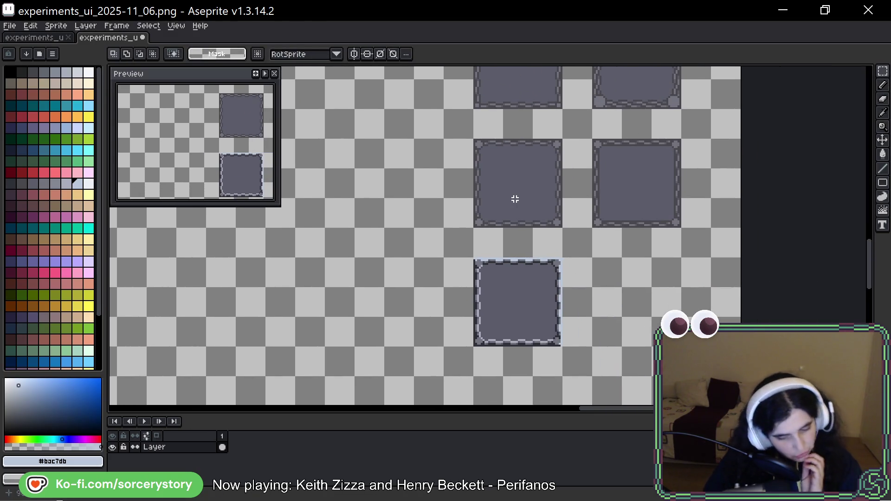
{"action": "left_click_drag", "start_coordinate": [473, 138], "coordinate": [563, 229]}
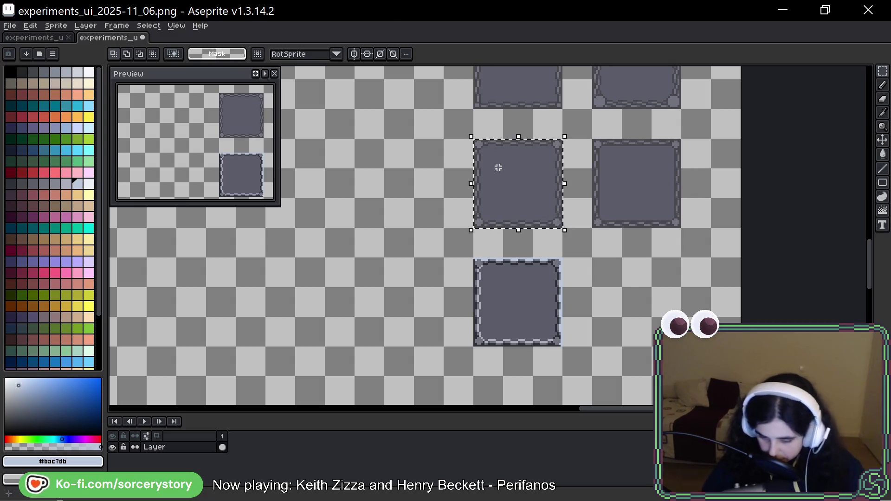
{"action": "scroll", "coordinate": [530, 209], "scroll_direction": "down", "scroll_amount": 2}
{"action": "left_click_drag", "start_coordinate": [521, 193], "coordinate": [597, 205]}
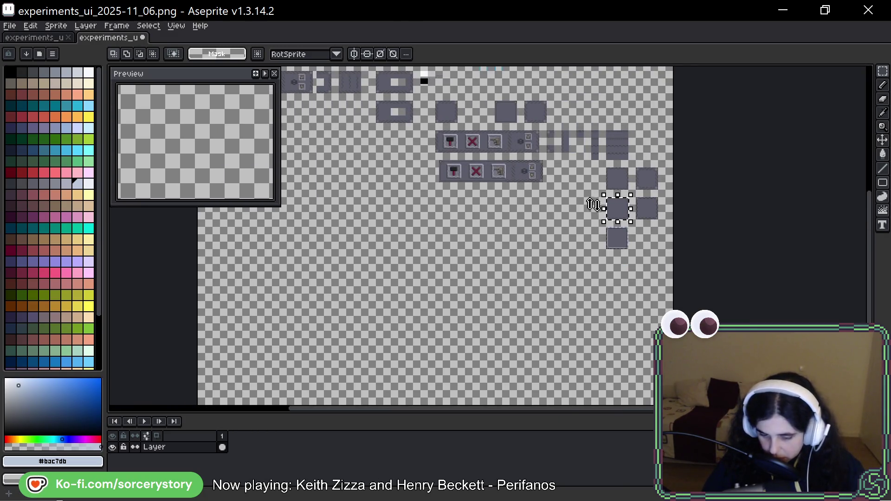
{"action": "scroll", "coordinate": [537, 120], "scroll_direction": "up", "scroll_amount": 5}
{"action": "scroll", "coordinate": [537, 120], "scroll_direction": "down", "scroll_amount": 2}
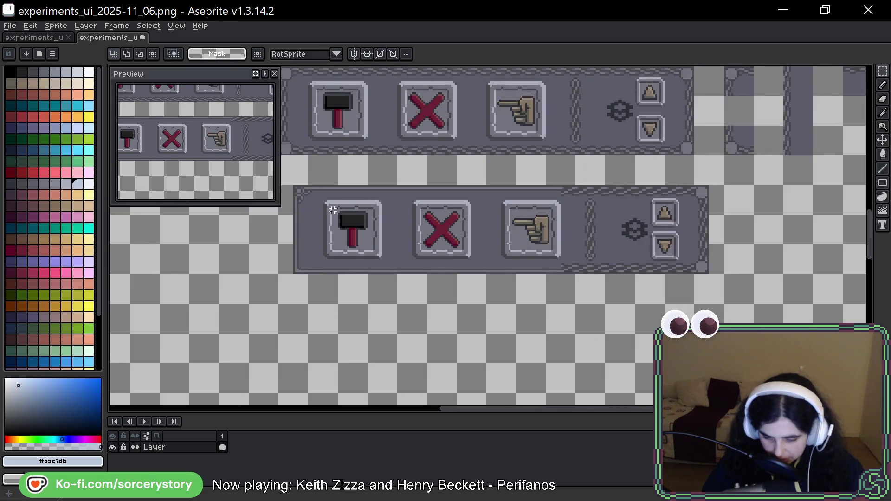
{"action": "mouse_move", "coordinate": [296, 184]}
{"action": "left_mouse_down"}
{"action": "mouse_move", "coordinate": [670, 246]}
{"action": "mouse_move", "coordinate": [699, 261]}
{"action": "mouse_move", "coordinate": [685, 261]}
{"action": "left_mouse_up"}
{"action": "scroll", "coordinate": [645, 297], "scroll_direction": "right", "scroll_amount": 5}
{"action": "scroll", "coordinate": [645, 297], "scroll_direction": "down", "scroll_amount": 3}
{"action": "key", "text": "Return"}
Move the empty square panel below the hammer, X and pointer button row
{"action": "scroll", "coordinate": [453, 173], "scroll_direction": "right", "scroll_amount": 4}
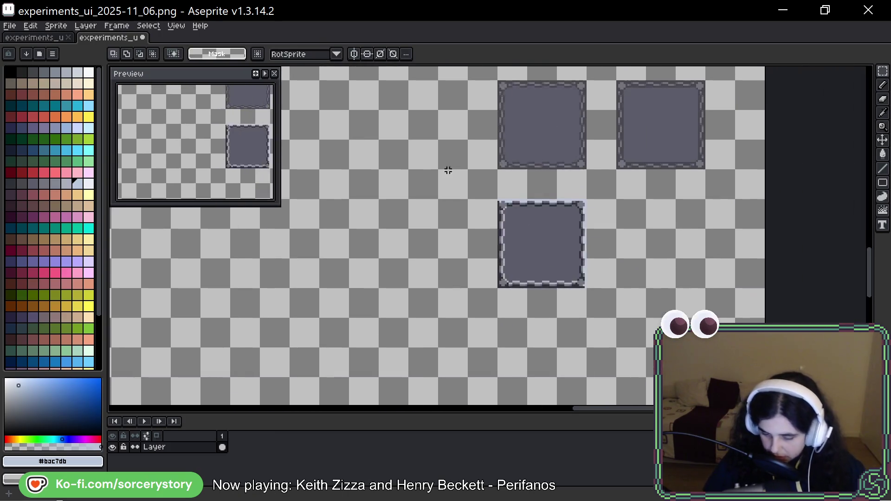
{"action": "scroll", "coordinate": [535, 165], "scroll_direction": "up", "scroll_amount": 1}
{"action": "mouse_move", "coordinate": [535, 165]}
{"action": "left_mouse_down"}
{"action": "mouse_move", "coordinate": [582, 218]}
{"action": "mouse_move", "coordinate": [579, 193]}
{"action": "left_mouse_up"}
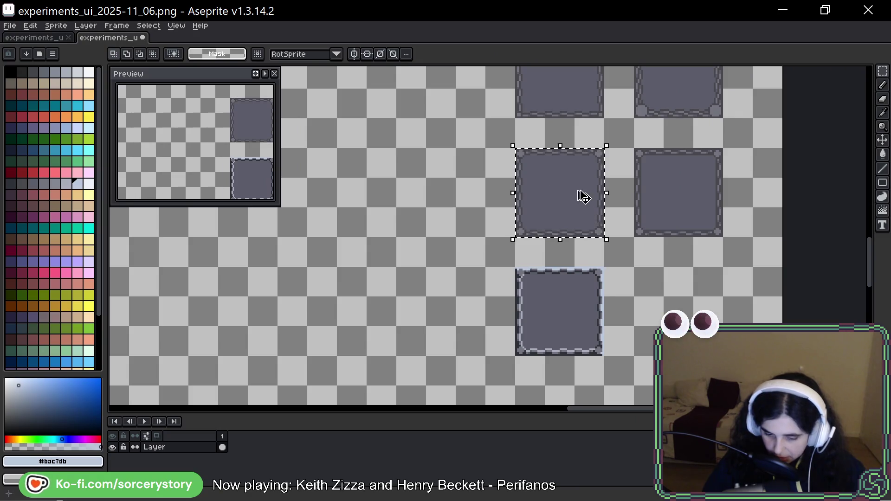
{"action": "scroll", "coordinate": [579, 193], "scroll_direction": "up", "scroll_amount": 3}
{"action": "left_click_drag", "start_coordinate": [661, 318], "coordinate": [633, 319]}
{"action": "scroll", "coordinate": [648, 275], "scroll_direction": "right", "scroll_amount": 5}
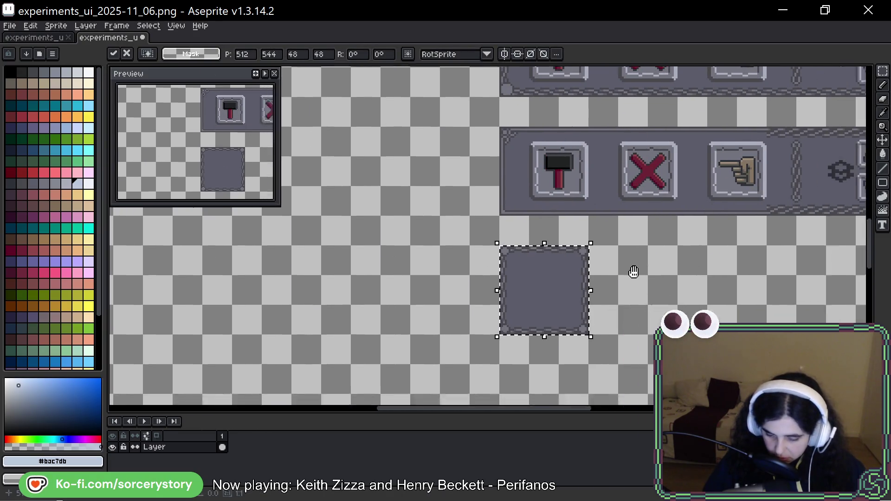
{"action": "key", "text": "Return"}
Drag the square's right edge and middle strip out to the toolbar's end
{"action": "mouse_move", "coordinate": [432, 249]}
{"action": "left_mouse_down"}
{"action": "mouse_move", "coordinate": [452, 265]}
{"action": "mouse_move", "coordinate": [457, 320]}
{"action": "left_mouse_up"}
{"action": "mouse_move", "coordinate": [456, 289]}
{"action": "left_mouse_down"}
{"action": "mouse_move", "coordinate": [766, 295]}
{"action": "mouse_move", "coordinate": [780, 279]}
{"action": "left_mouse_up"}
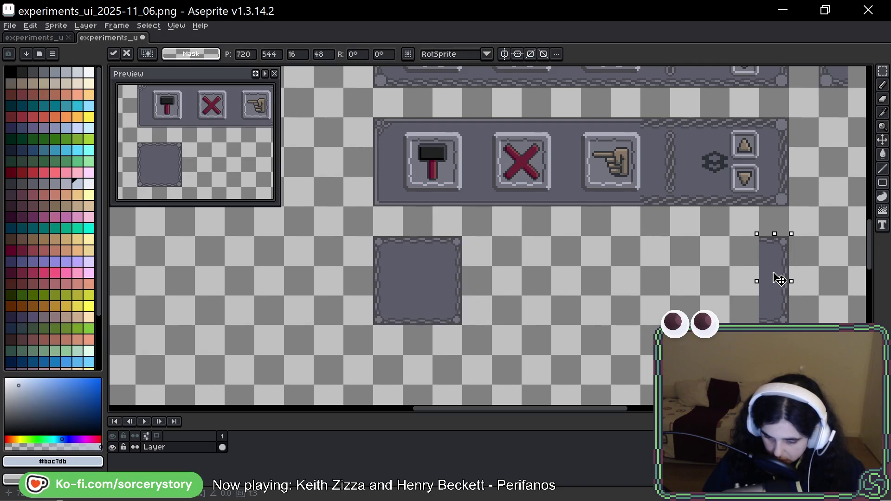
{"action": "left_click", "coordinate": [585, 265]}
{"action": "left_click_drag", "start_coordinate": [418, 252], "coordinate": [424, 299]}
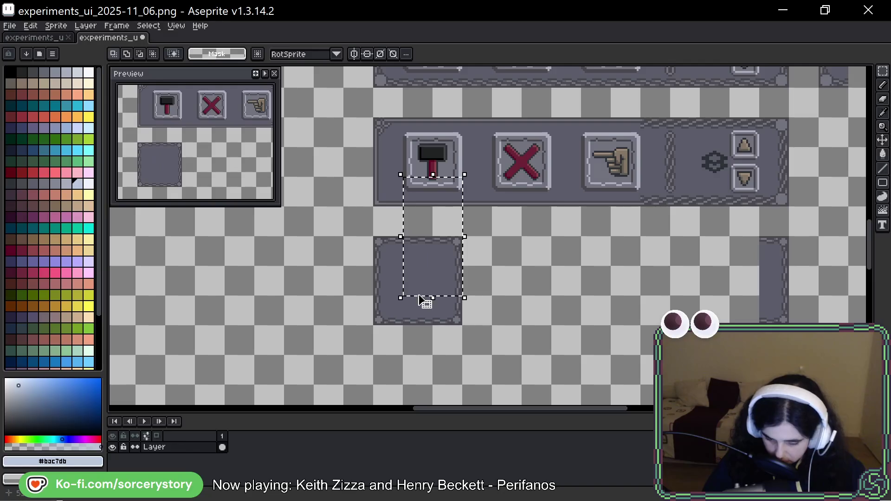
{"action": "mouse_move", "coordinate": [412, 255]}
{"action": "left_mouse_down"}
{"action": "mouse_move", "coordinate": [420, 308]}
{"action": "mouse_move", "coordinate": [460, 285]}
{"action": "mouse_move", "coordinate": [754, 297]}
{"action": "left_mouse_up"}
{"action": "key", "text": "ctrl+d"}
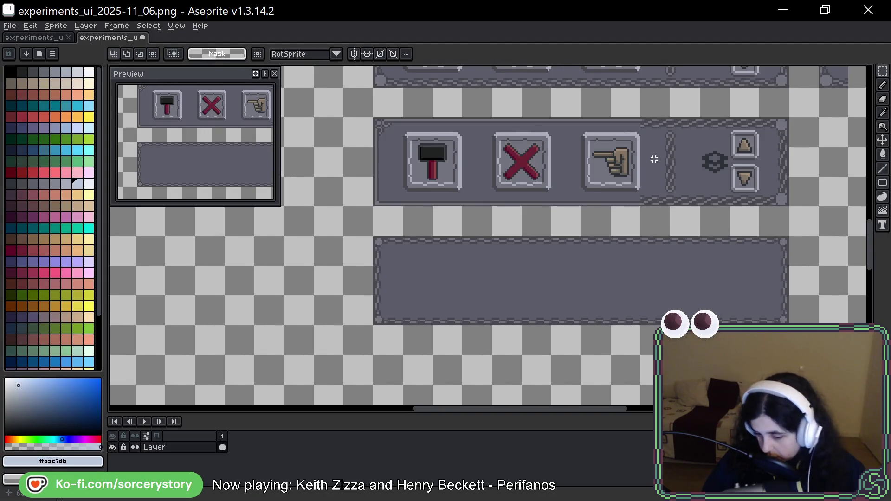
Bring the second button row into view and clear the X and hand selection
{"action": "scroll", "coordinate": [653, 145], "scroll_direction": "down", "scroll_amount": 3}
{"action": "scroll", "coordinate": [532, 170], "scroll_direction": "up", "scroll_amount": 2}
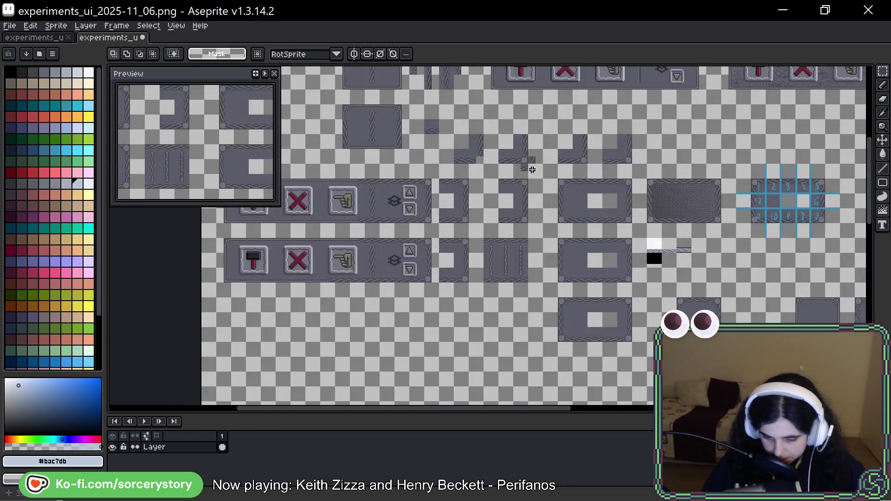
{"action": "scroll", "coordinate": [581, 235], "scroll_direction": "down", "scroll_amount": 5}
{"action": "scroll", "coordinate": [613, 253], "scroll_direction": "right", "scroll_amount": 5}
{"action": "left_click_drag", "start_coordinate": [625, 277], "coordinate": [514, 151]}
{"action": "scroll", "coordinate": [470, 105], "scroll_direction": "up", "scroll_amount": 3}
{"action": "scroll", "coordinate": [457, 254], "scroll_direction": "down", "scroll_amount": 2}
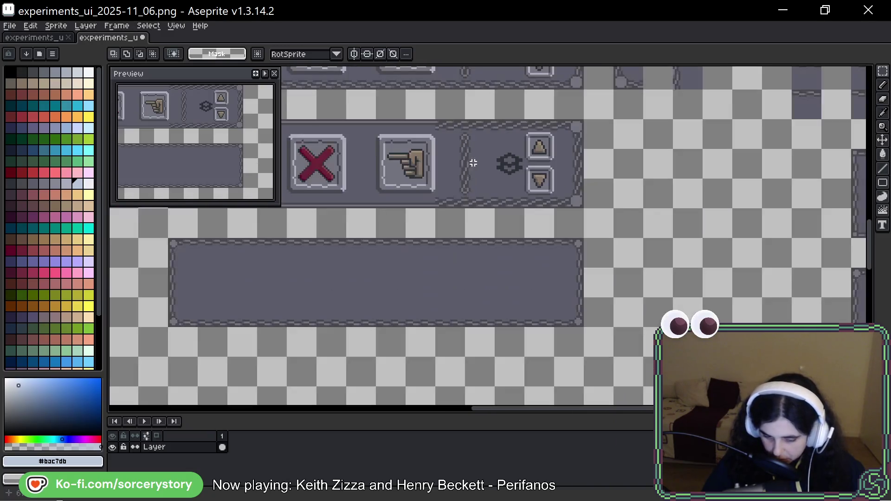
{"action": "scroll", "coordinate": [382, 239], "scroll_direction": "down", "scroll_amount": 2}
{"action": "scroll", "coordinate": [420, 200], "scroll_direction": "up", "scroll_amount": 4}
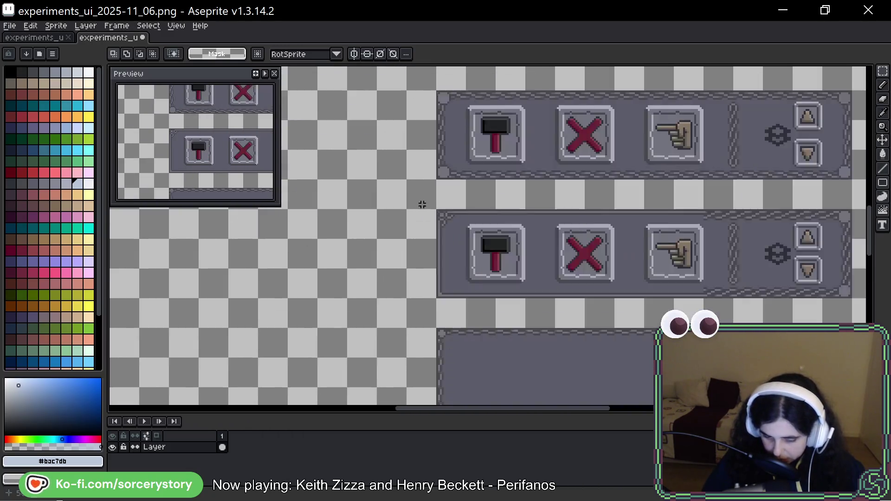
{"action": "mouse_move", "coordinate": [507, 242]}
{"action": "left_mouse_down"}
{"action": "mouse_move", "coordinate": [856, 343]}
{"action": "mouse_move", "coordinate": [696, 367]}
{"action": "mouse_move", "coordinate": [505, 364]}
{"action": "left_mouse_up"}
{"action": "key", "text": "ctrl+d"}
Select the arrow buttons, gear icon, and the hammer, X and hand buttons
{"action": "scroll", "coordinate": [560, 224], "scroll_direction": "down", "scroll_amount": 2}
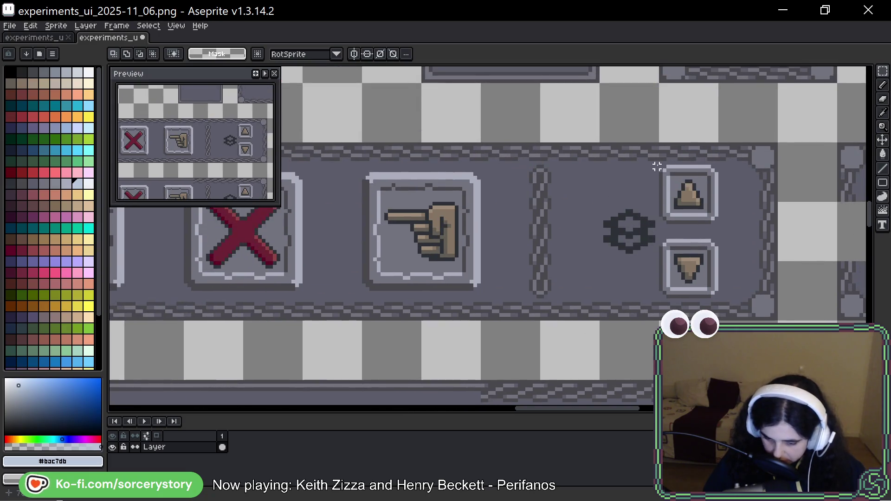
{"action": "left_click_drag", "start_coordinate": [678, 211], "coordinate": [719, 296]}
{"action": "mouse_move", "coordinate": [597, 205]}
{"action": "left_mouse_down"}
{"action": "mouse_move", "coordinate": [575, 238]}
{"action": "mouse_move", "coordinate": [800, 182]}
{"action": "left_mouse_up"}
{"action": "mouse_move", "coordinate": [744, 148]}
{"action": "left_mouse_down"}
{"action": "mouse_move", "coordinate": [342, 264]}
{"action": "mouse_move", "coordinate": [241, 266]}
{"action": "mouse_move", "coordinate": [243, 279]}
{"action": "left_mouse_up"}
{"action": "left_click_drag", "start_coordinate": [242, 278], "coordinate": [609, 284]}
Copy the hammer button into the new panel and select the empty slot beside it
{"action": "mouse_move", "coordinate": [420, 138]}
{"action": "left_mouse_down"}
{"action": "mouse_move", "coordinate": [446, 168]}
{"action": "mouse_move", "coordinate": [455, 197]}
{"action": "mouse_move", "coordinate": [469, 189]}
{"action": "mouse_move", "coordinate": [478, 199]}
{"action": "left_mouse_up"}
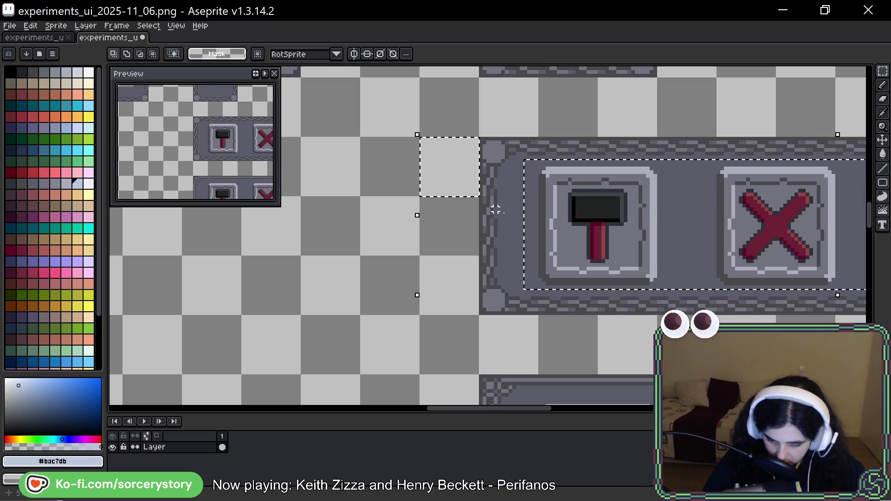
{"action": "mouse_move", "coordinate": [587, 212]}
{"action": "left_mouse_down"}
{"action": "mouse_move", "coordinate": [603, 376]}
{"action": "mouse_move", "coordinate": [573, 408]}
{"action": "mouse_move", "coordinate": [569, 260]}
{"action": "mouse_move", "coordinate": [579, 247]}
{"action": "mouse_move", "coordinate": [788, 259]}
{"action": "mouse_move", "coordinate": [360, 225]}
{"action": "mouse_move", "coordinate": [342, 232]}
{"action": "mouse_move", "coordinate": [577, 229]}
{"action": "left_mouse_up"}
{"action": "key", "text": "ctrl+d"}
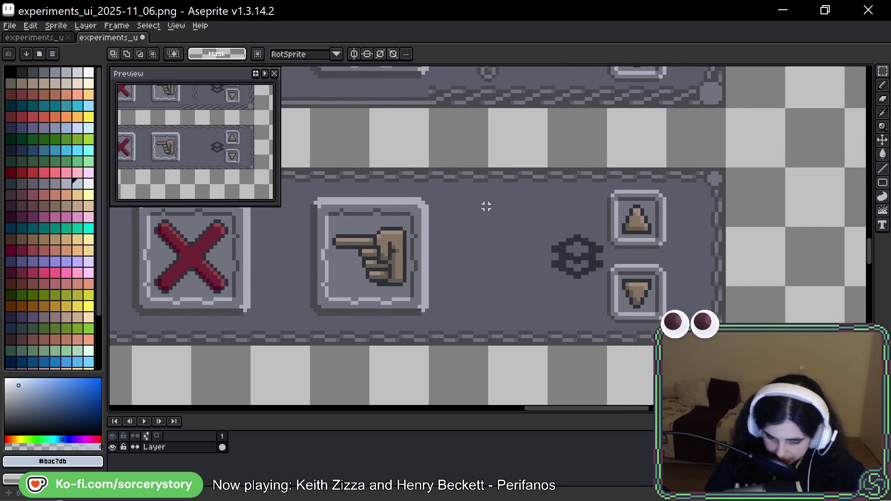
{"action": "mouse_move", "coordinate": [468, 203]}
{"action": "left_mouse_down"}
{"action": "mouse_move", "coordinate": [509, 298]}
{"action": "mouse_move", "coordinate": [531, 295]}
{"action": "left_mouse_up"}
{"action": "scroll", "coordinate": [521, 254], "scroll_direction": "down", "scroll_amount": 4}
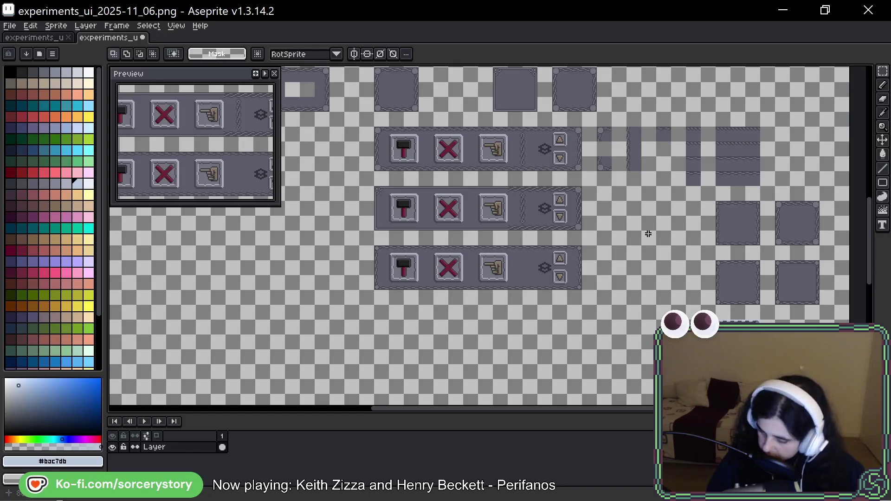
{"action": "scroll", "coordinate": [598, 240], "scroll_direction": "up", "scroll_amount": 3}
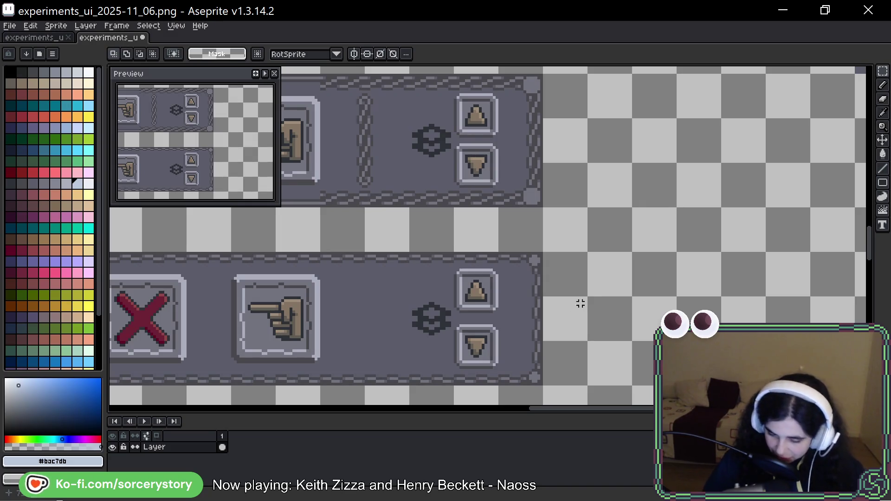
{"action": "mouse_move", "coordinate": [571, 297]}
{"action": "left_mouse_down"}
{"action": "mouse_move", "coordinate": [624, 292]}
{"action": "mouse_move", "coordinate": [688, 265]}
{"action": "mouse_move", "coordinate": [804, 251]}
{"action": "mouse_move", "coordinate": [777, 259]}
{"action": "left_mouse_up"}
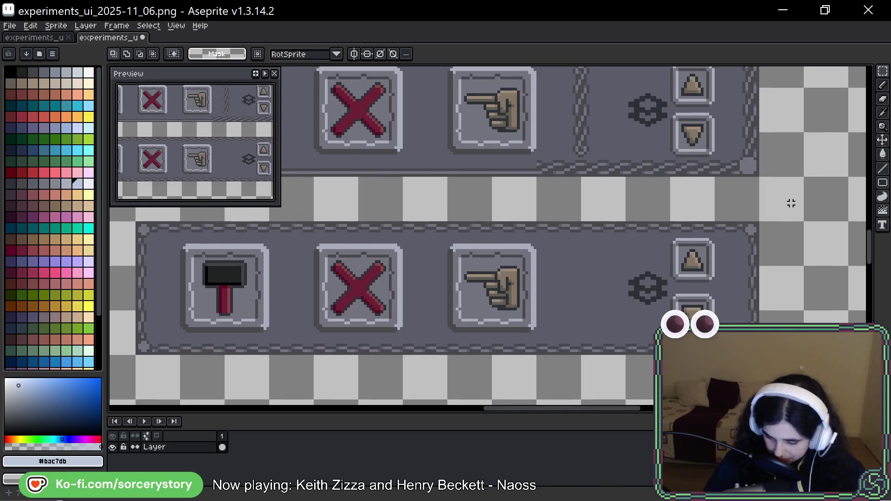
{"action": "mouse_move", "coordinate": [782, 215]}
{"action": "left_mouse_down"}
{"action": "mouse_move", "coordinate": [754, 264]}
{"action": "mouse_move", "coordinate": [729, 267]}
{"action": "left_mouse_up"}
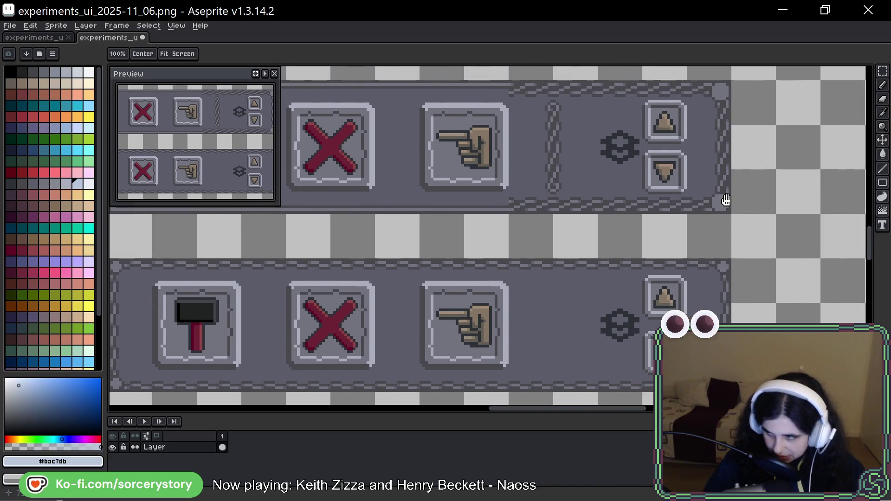
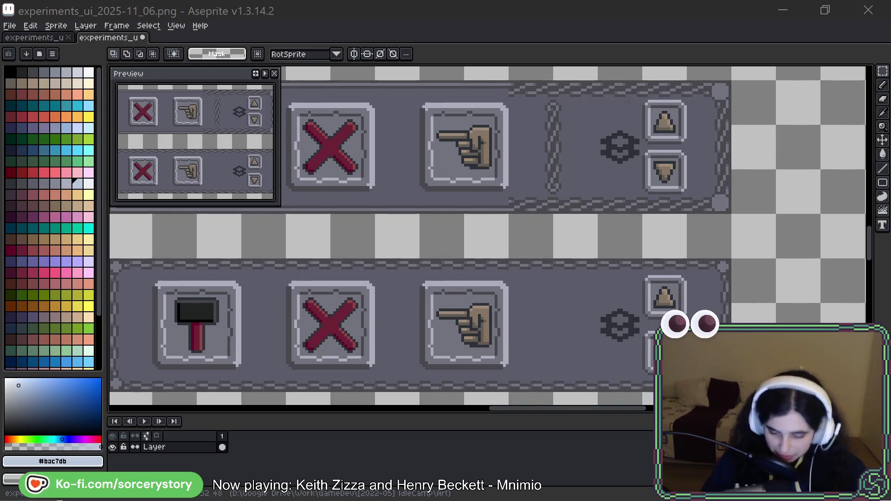
Redraw the lower panel's top-right corner knob with the Pencil in panel grey #5b5c69
{"action": "scroll", "coordinate": [720, 276], "scroll_direction": "down", "scroll_amount": 3}
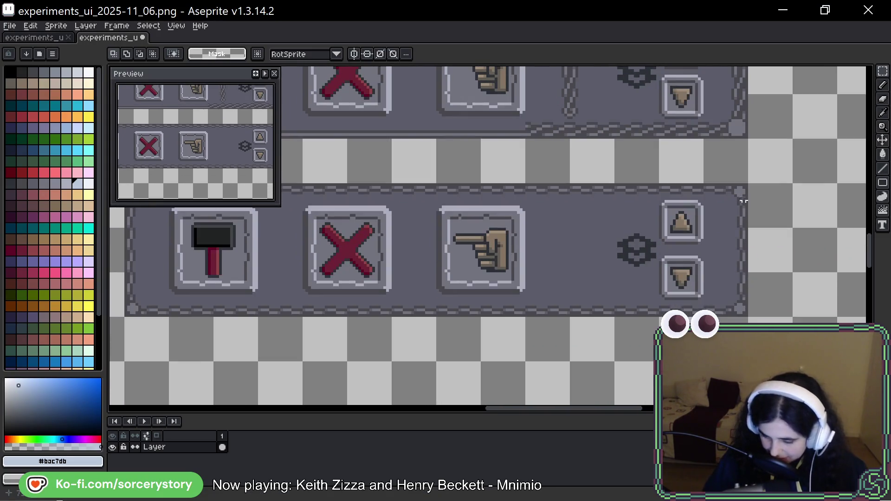
{"action": "scroll", "coordinate": [740, 199], "scroll_direction": "up", "scroll_amount": 3}
{"action": "key", "text": "b"}
{"action": "scroll", "coordinate": [650, 191], "scroll_direction": "up", "scroll_amount": 3}
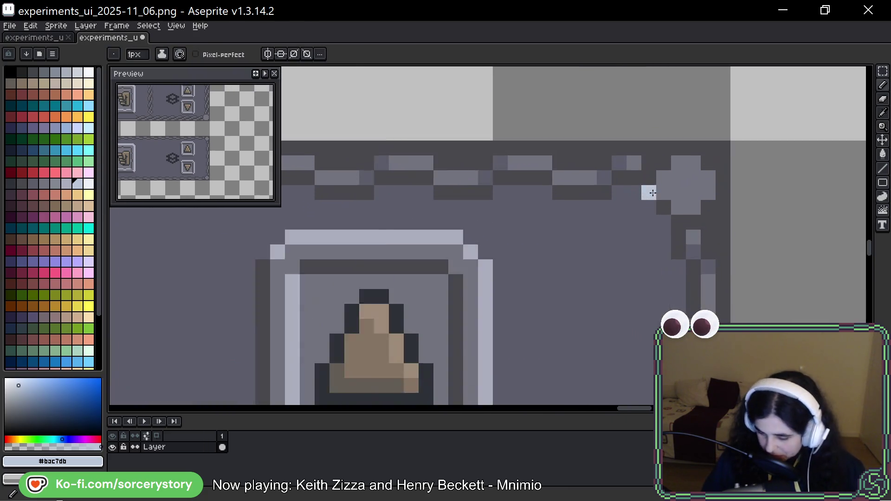
{"action": "left_click", "coordinate": [607, 142], "text": "alt"}
{"action": "mouse_move", "coordinate": [691, 192]}
{"action": "left_mouse_down"}
{"action": "mouse_move", "coordinate": [714, 192]}
{"action": "mouse_move", "coordinate": [714, 170]}
{"action": "left_mouse_up"}
Zoom out and pan to bring the lower panel's X and hand buttons into view
{"action": "scroll", "coordinate": [715, 216], "scroll_direction": "down", "scroll_amount": 3}
{"action": "scroll", "coordinate": [715, 217], "scroll_direction": "down", "scroll_amount": 1}
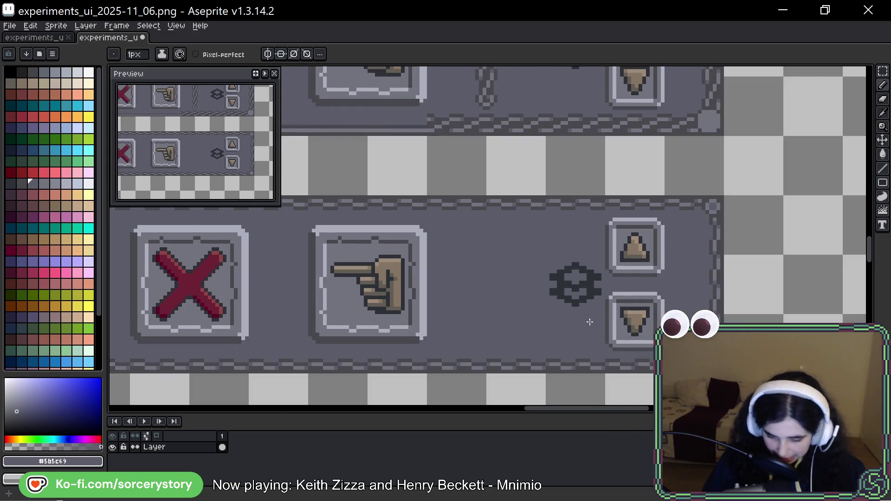
{"action": "scroll", "coordinate": [596, 322], "scroll_direction": "down", "scroll_amount": 1}
{"action": "mouse_move", "coordinate": [445, 301]}
{"action": "left_mouse_down"}
{"action": "mouse_move", "coordinate": [624, 229]}
{"action": "mouse_move", "coordinate": [587, 231]}
{"action": "left_mouse_up"}
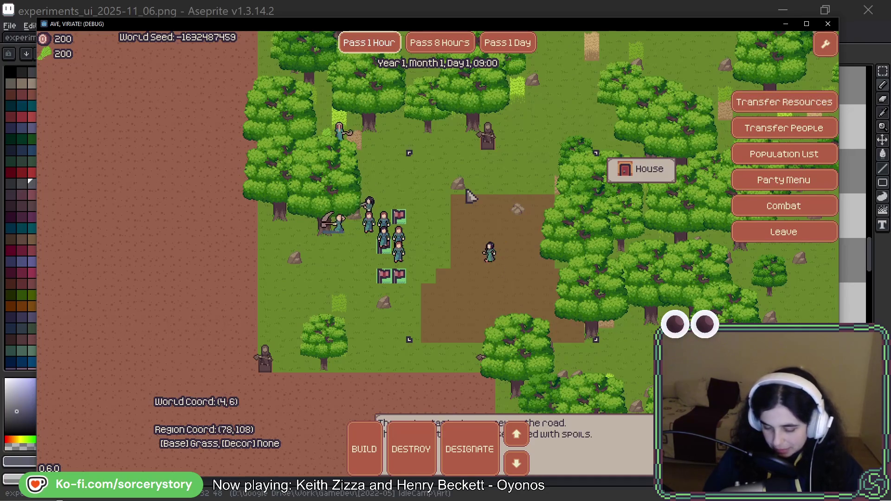
Open the game's BUILD options, then switch back to the toolbar artwork in Aseprite
{"action": "left_click", "coordinate": [370, 451]}
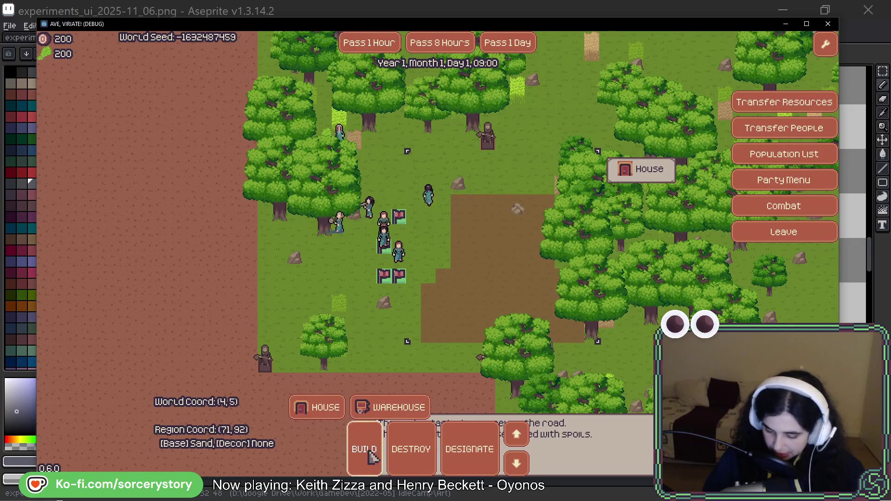
{"action": "key", "text": "alt+Tab"}
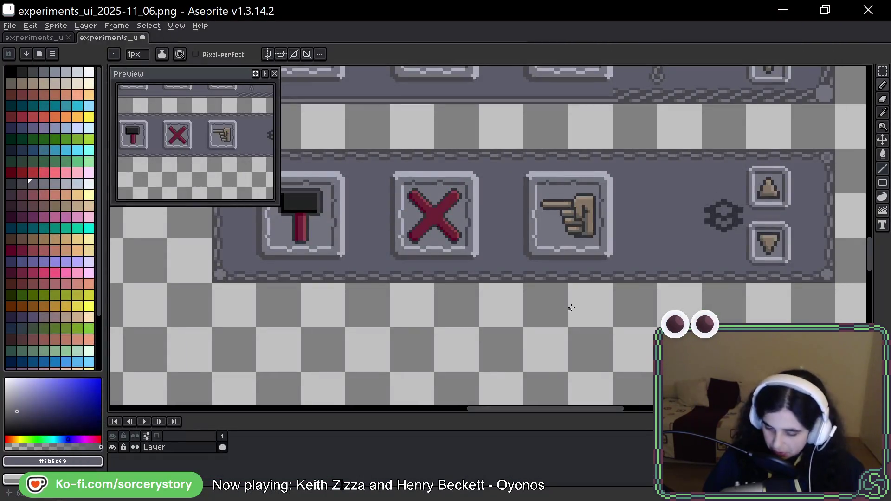
{"action": "scroll", "coordinate": [570, 308], "scroll_direction": "down", "scroll_amount": 1}
Compare against the game's toolbar, then center both Aseprite toolbar panels in view
{"action": "key", "text": "alt+Tab"}
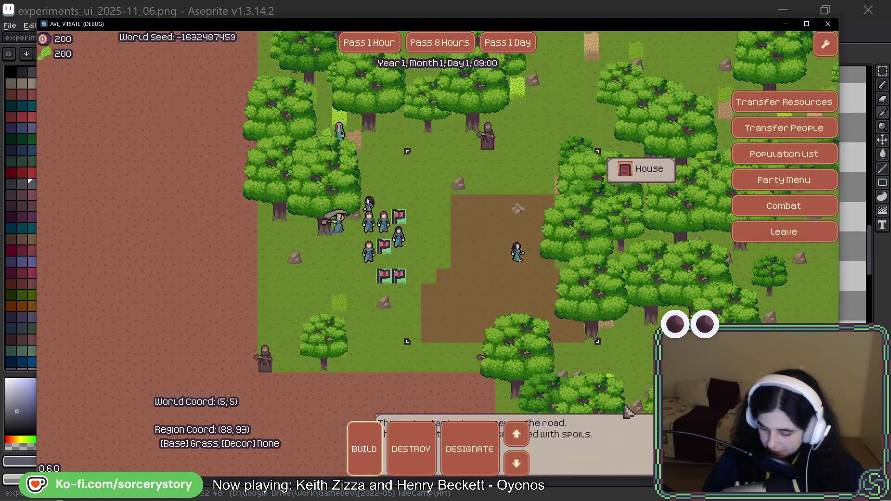
{"action": "key", "text": "alt+Tab"}
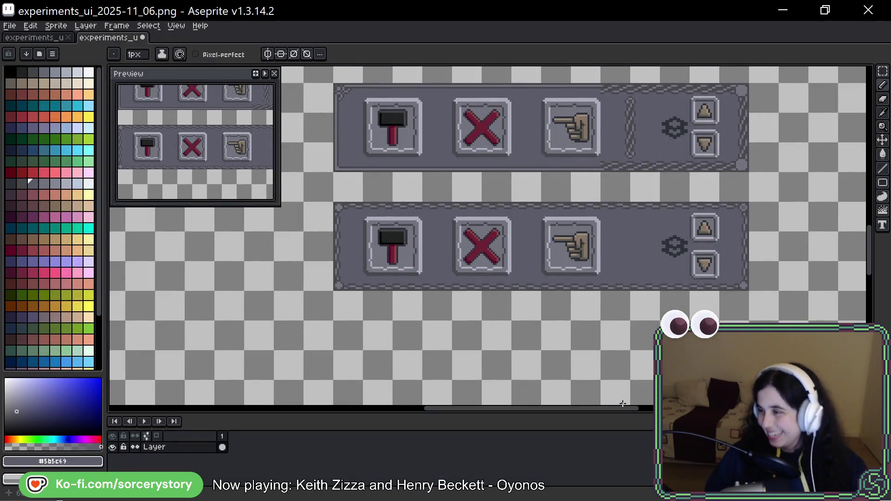
{"action": "left_click_drag", "start_coordinate": [494, 288], "coordinate": [484, 310]}
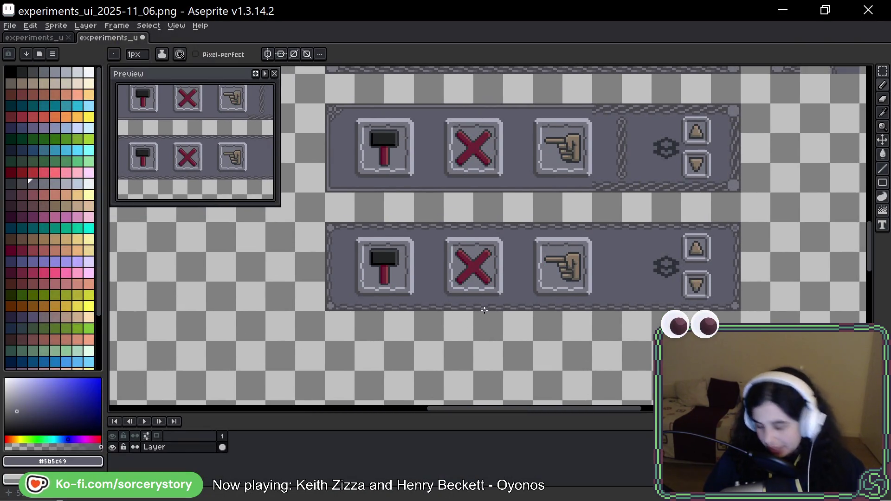